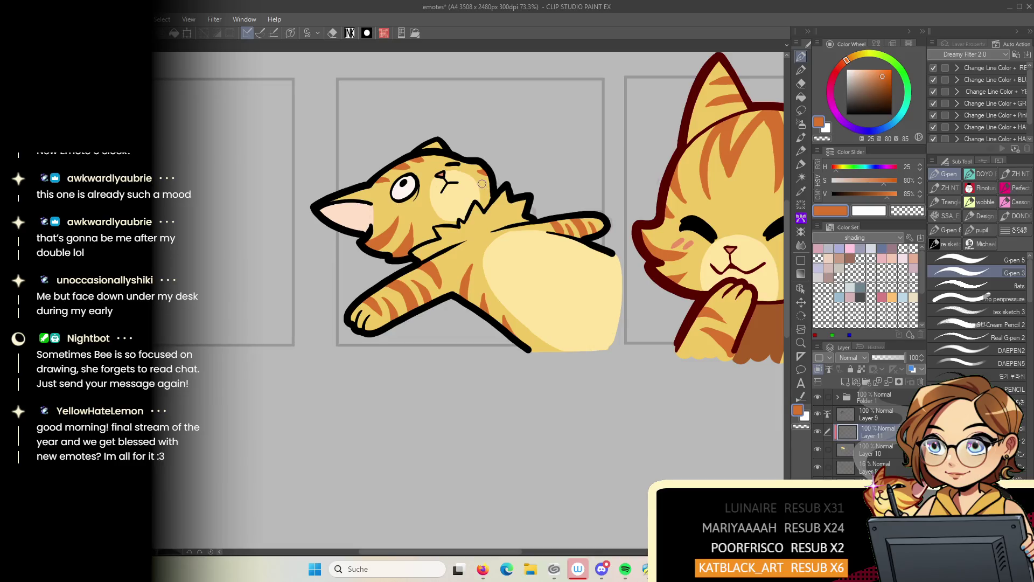
# Select Layer 9 and sample the dark red outline colour from the other cat
pyautogui.scroll(-8, 497, 185)
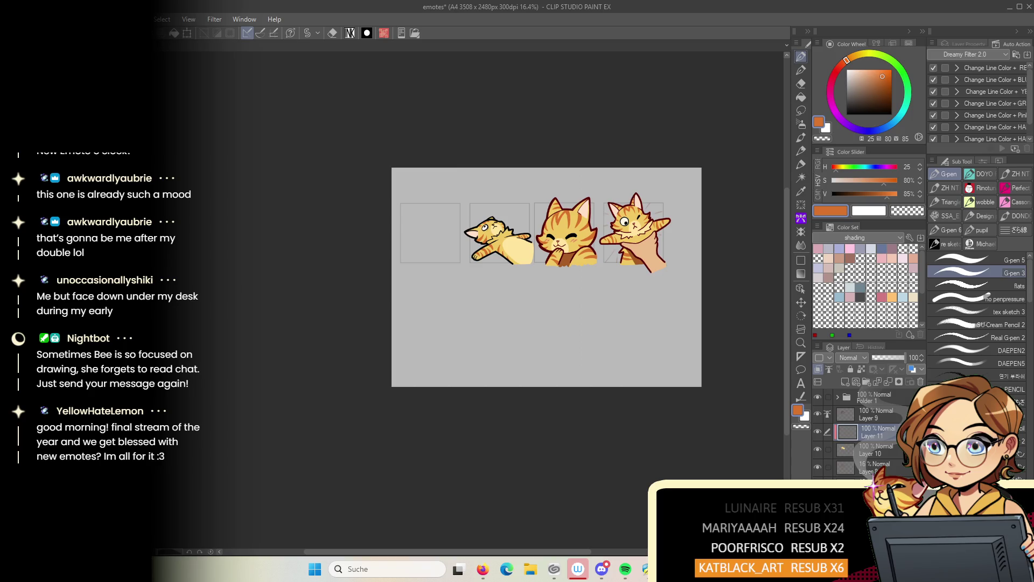
pyautogui.scroll(-2, 552, 208)
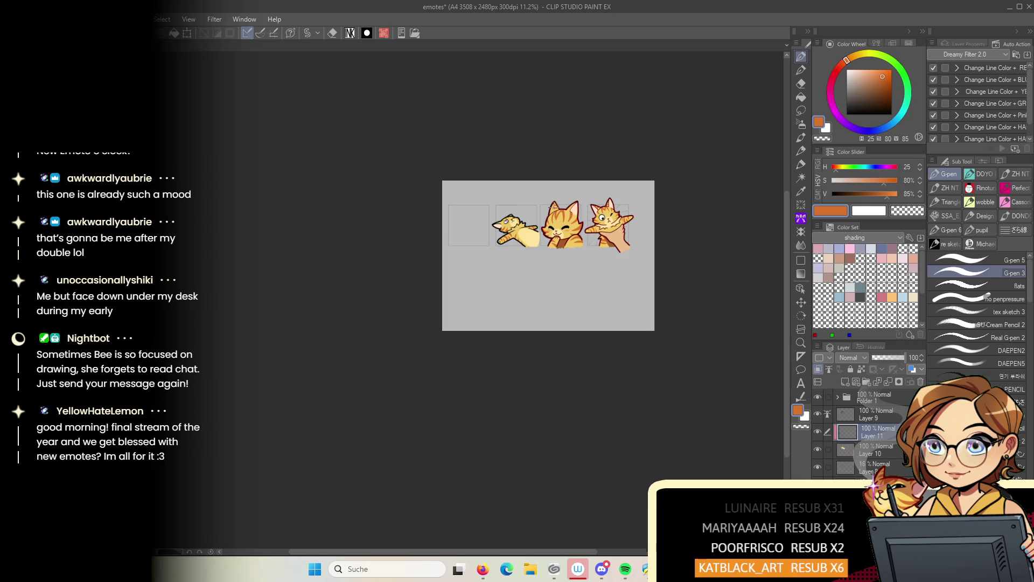
pyautogui.scroll(2, 551, 206)
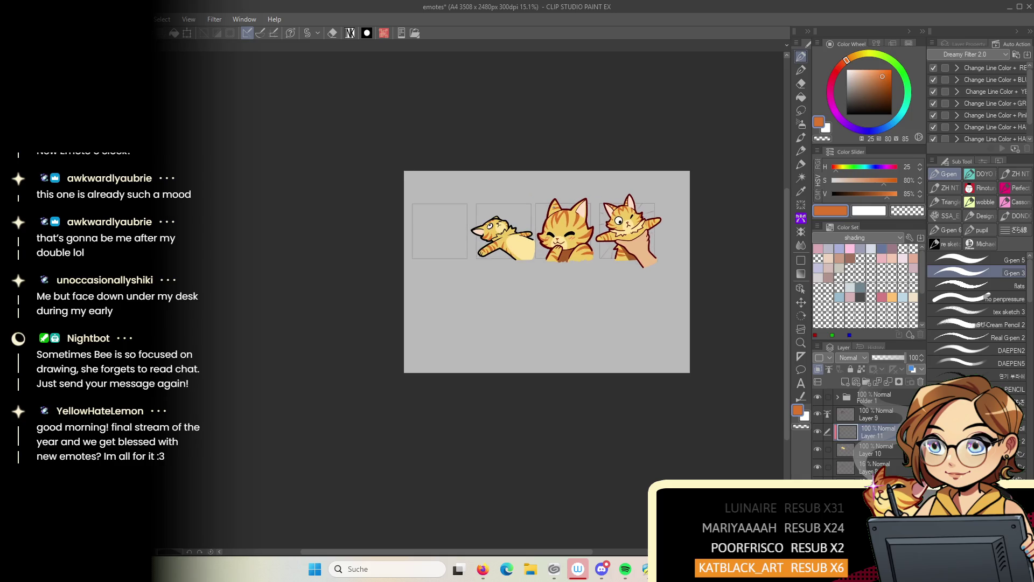
pyautogui.scroll(2, 553, 207)
pyautogui.scroll(5, 553, 207)
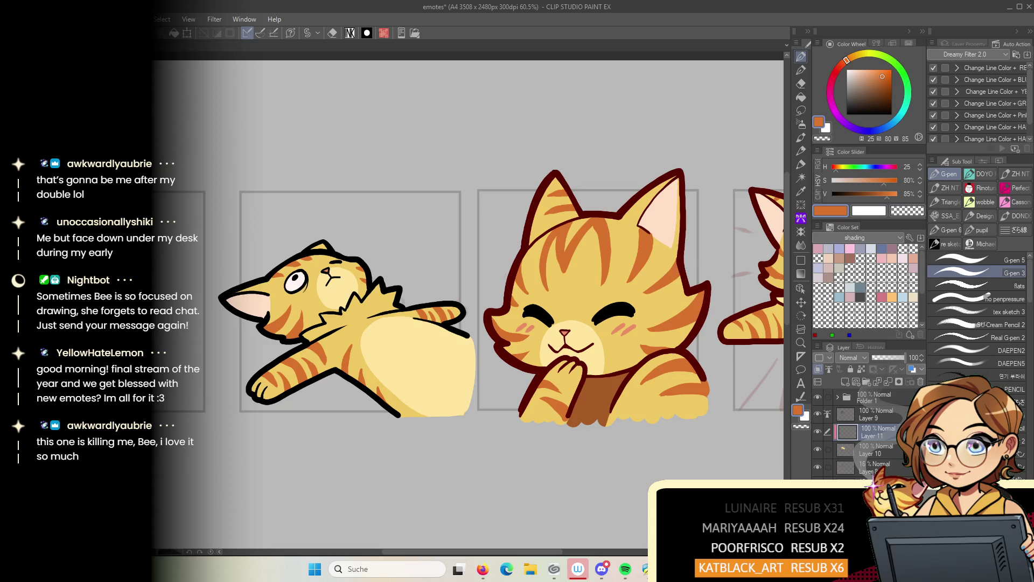
pyautogui.click(870, 413)
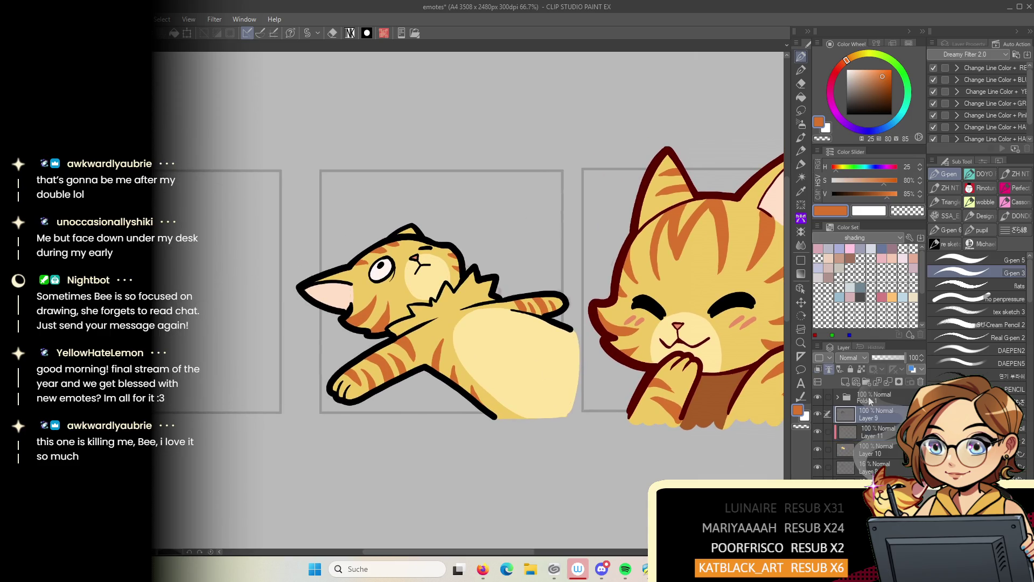
pyautogui.keyDown('alt'); pyautogui.click(642, 204); pyautogui.keyUp('alt')
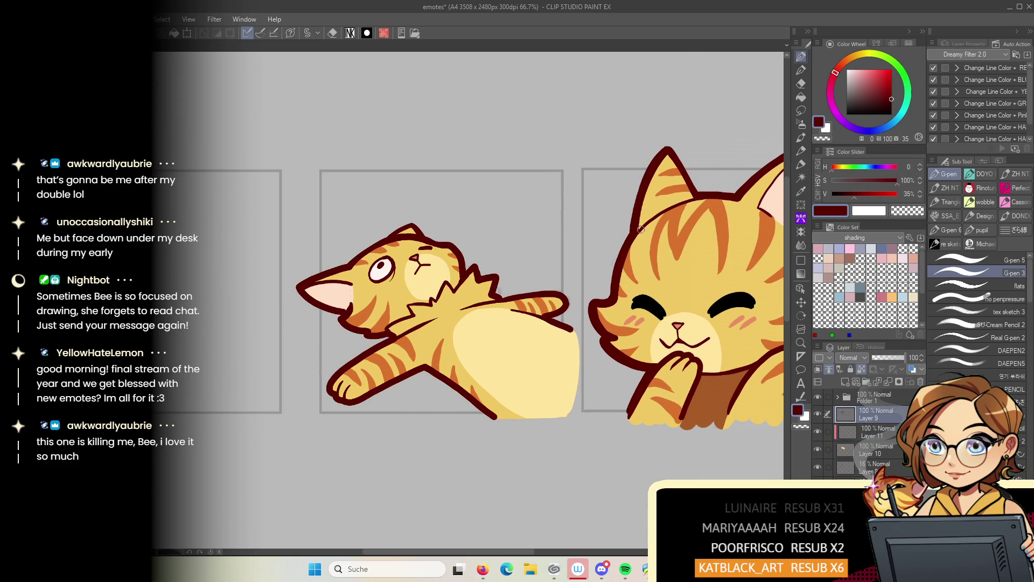
# Sample black from the pupil and draw an eyebrow mark above the lying cat's eye
pyautogui.keyDown('alt'); pyautogui.click(381, 265); pyautogui.keyUp('alt')
pyautogui.scroll(1, 381, 265)
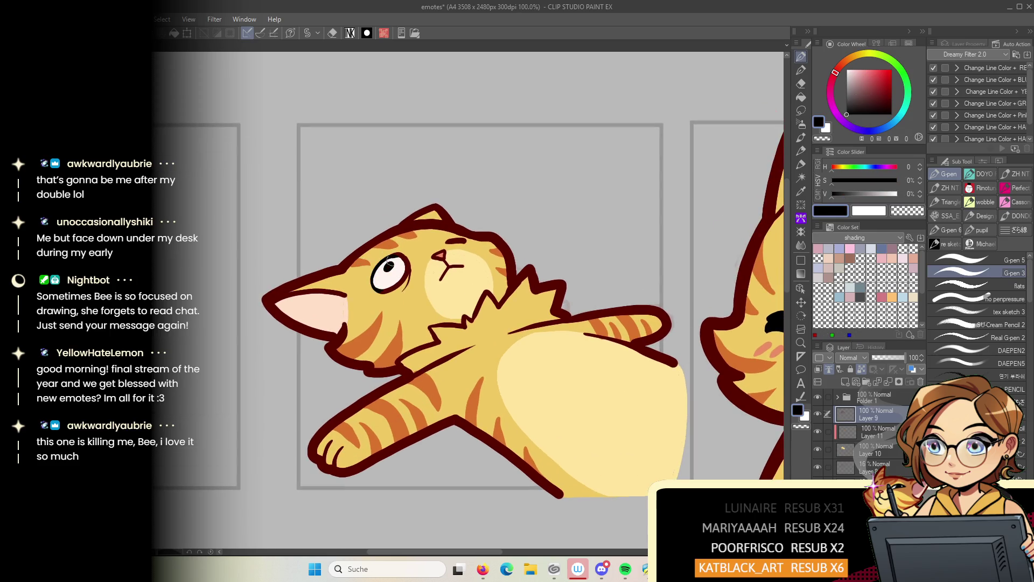
pyautogui.moveTo(447, 241); pyautogui.dragTo(453, 242)
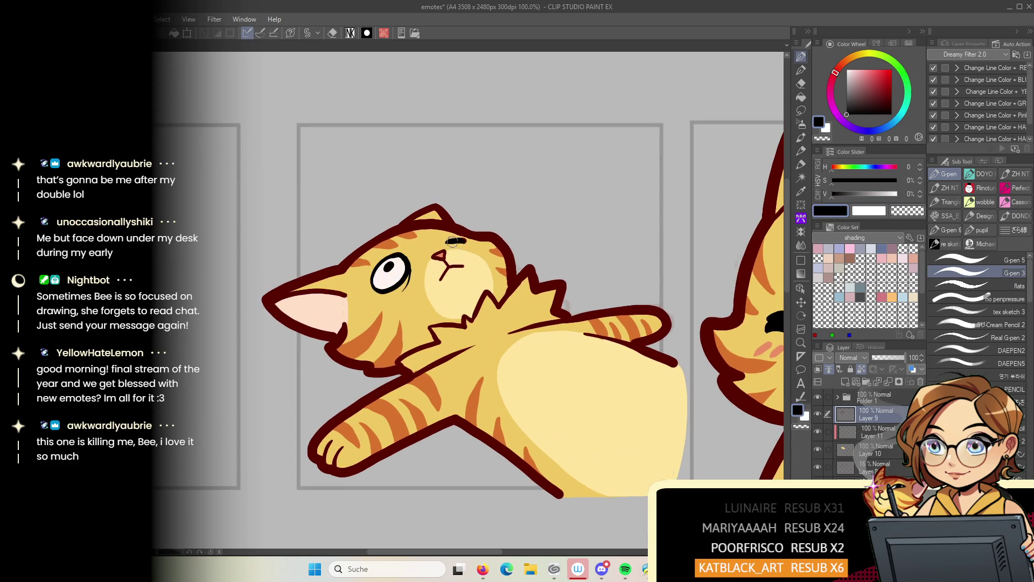
pyautogui.scroll(-5, 462, 241)
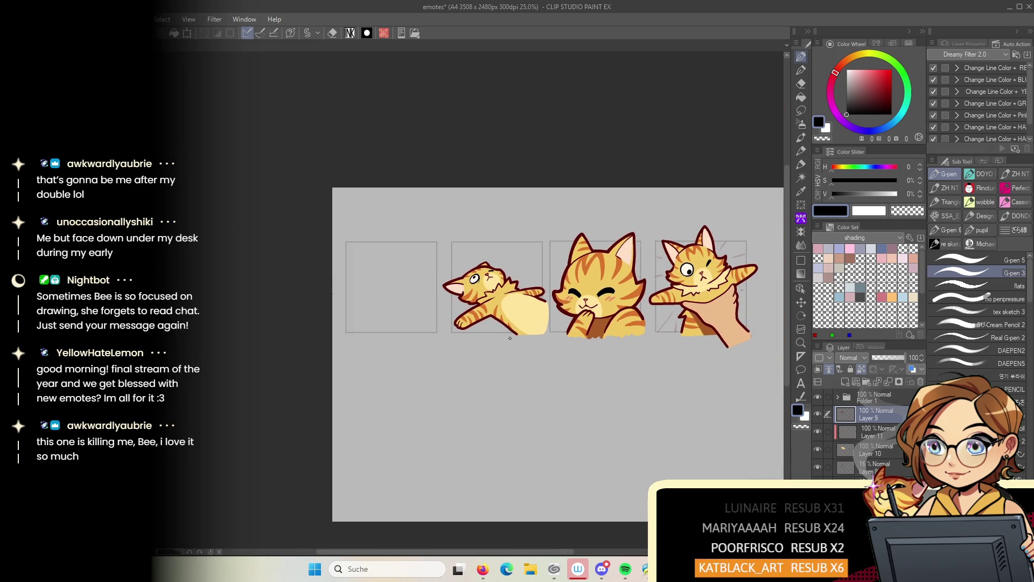
pyautogui.scroll(3, 509, 352)
# Group Layers 9, 10 and 11 into Folder 2, then start a new canvas
pyautogui.moveTo(582, 362); pyautogui.dragTo(560, 405)
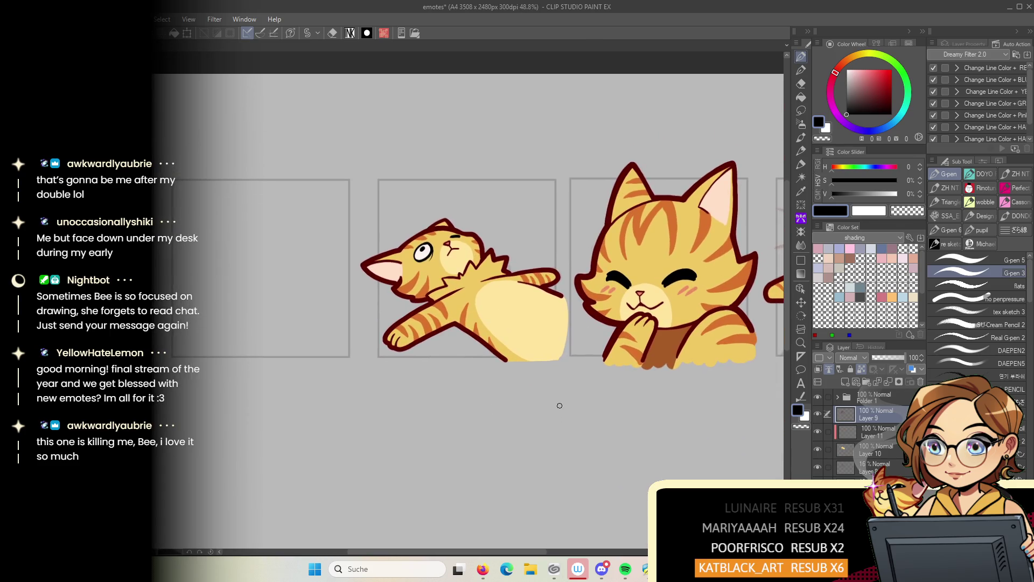
pyautogui.click(867, 384)
pyautogui.keyDown('shift'); pyautogui.click(873, 454); pyautogui.keyUp('shift')
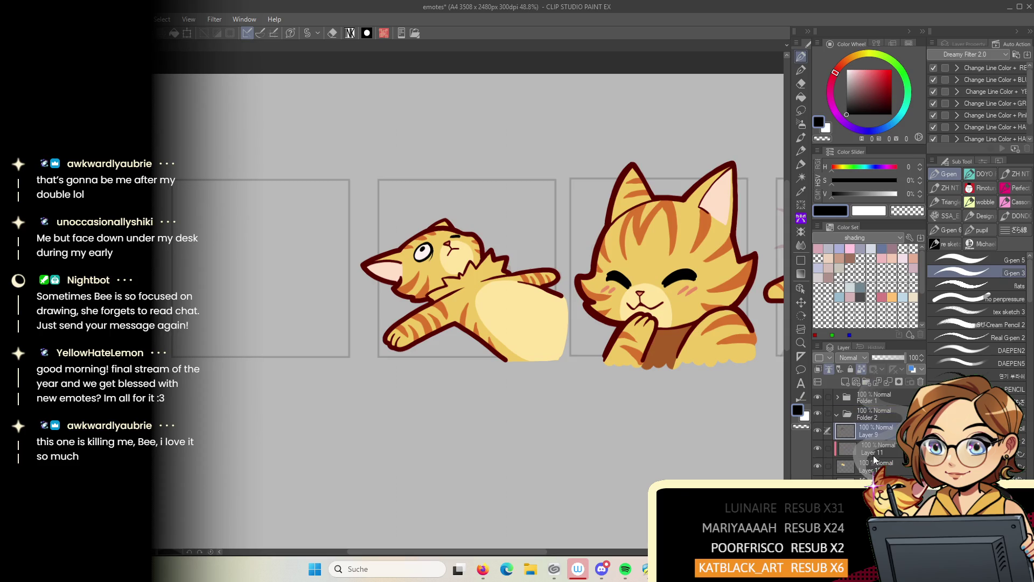
pyautogui.moveTo(876, 428); pyautogui.dragTo(880, 411)
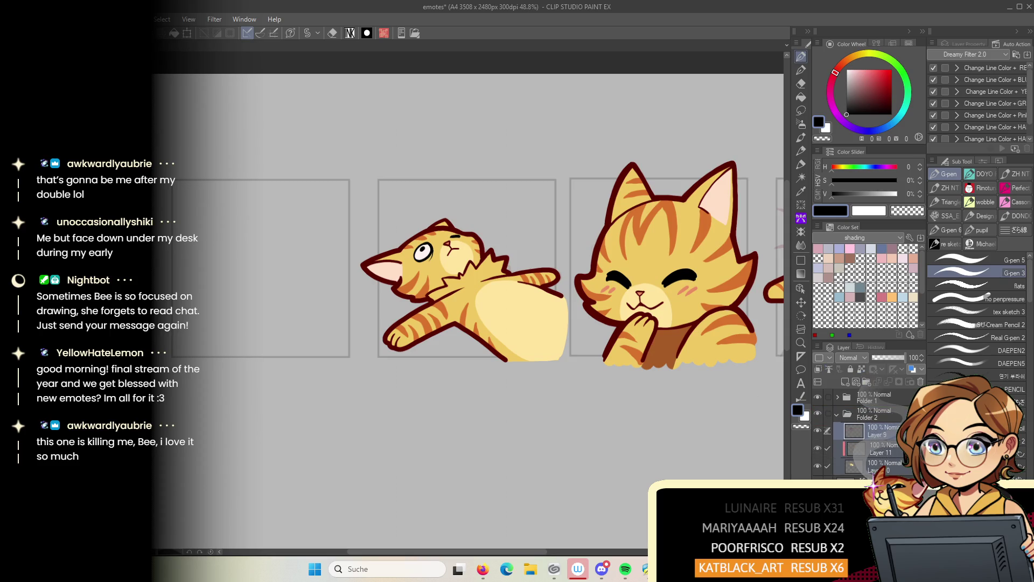
pyautogui.click(12, 19)
pyautogui.click(32, 31)
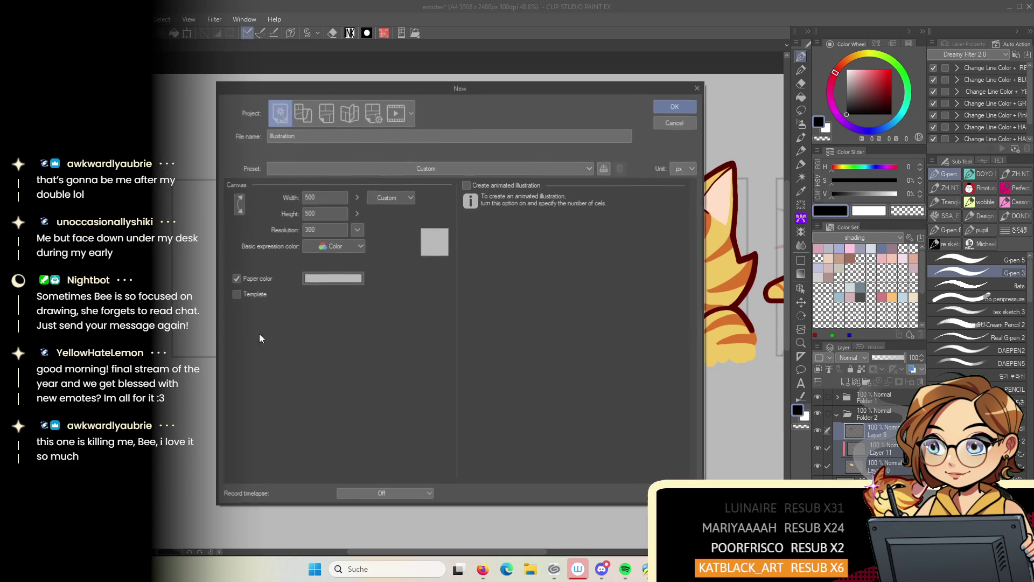
# Create the 500×500 canvas and paste in a copy of the lying cat's Folder 2
pyautogui.click(675, 106)
pyautogui.hotkey('ctrl', 'Tab')
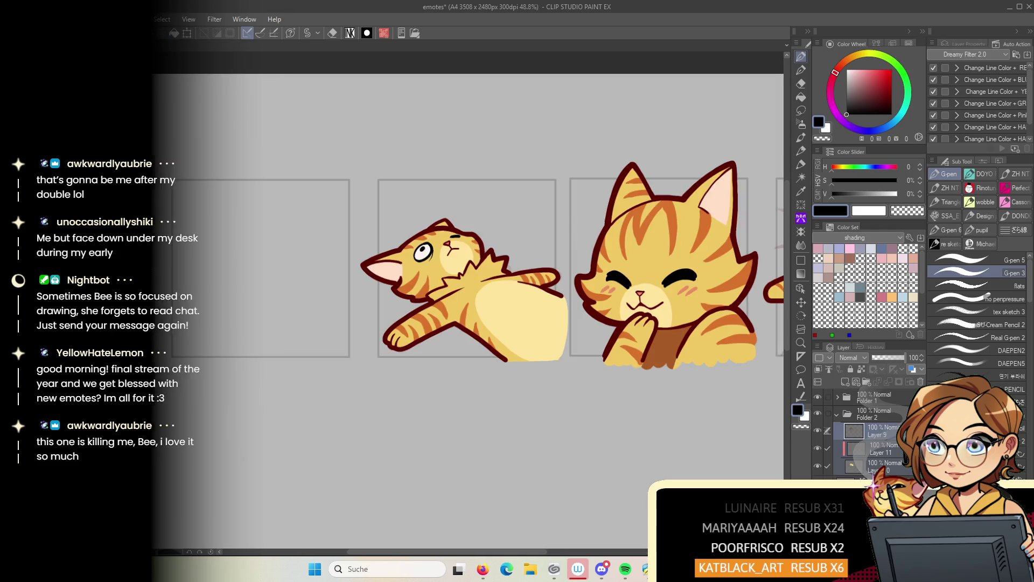
pyautogui.press('q')
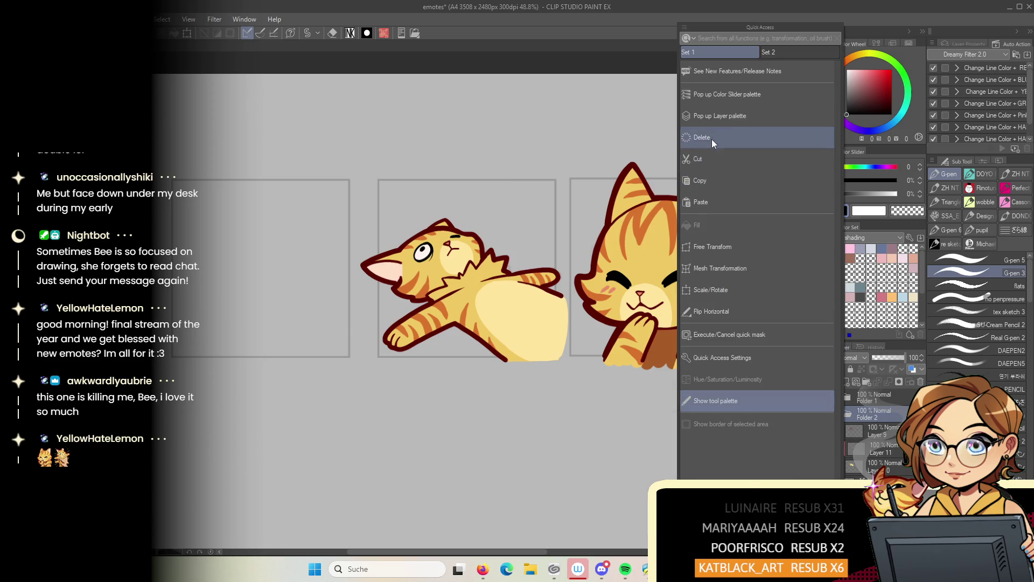
pyautogui.click(699, 180)
pyautogui.hotkey('ctrl', 'Tab')
pyautogui.press('q')
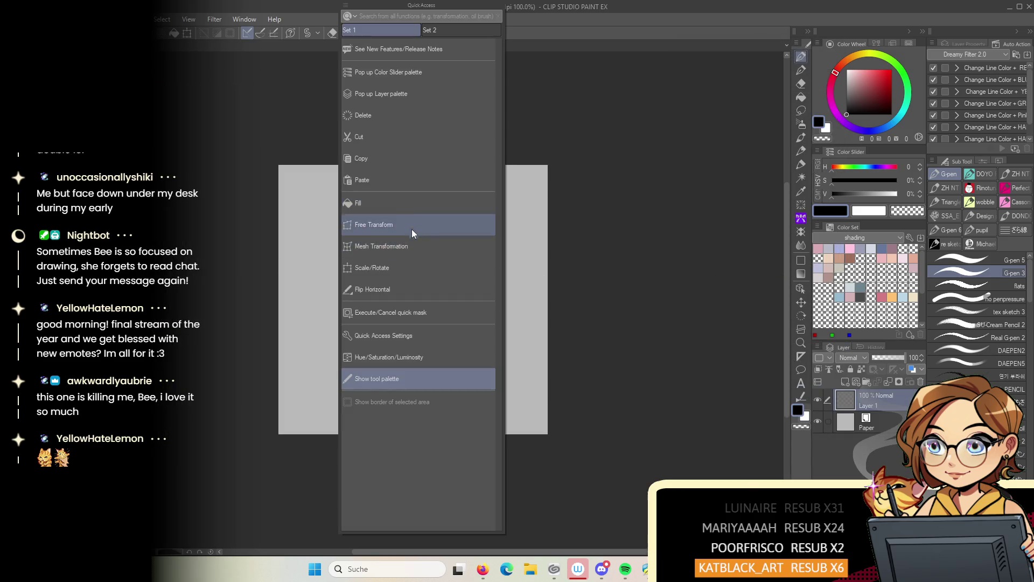
pyautogui.click(393, 181)
# Scale down and reposition the pasted cat with Scale/Rotate to fit the square
pyautogui.press('q')
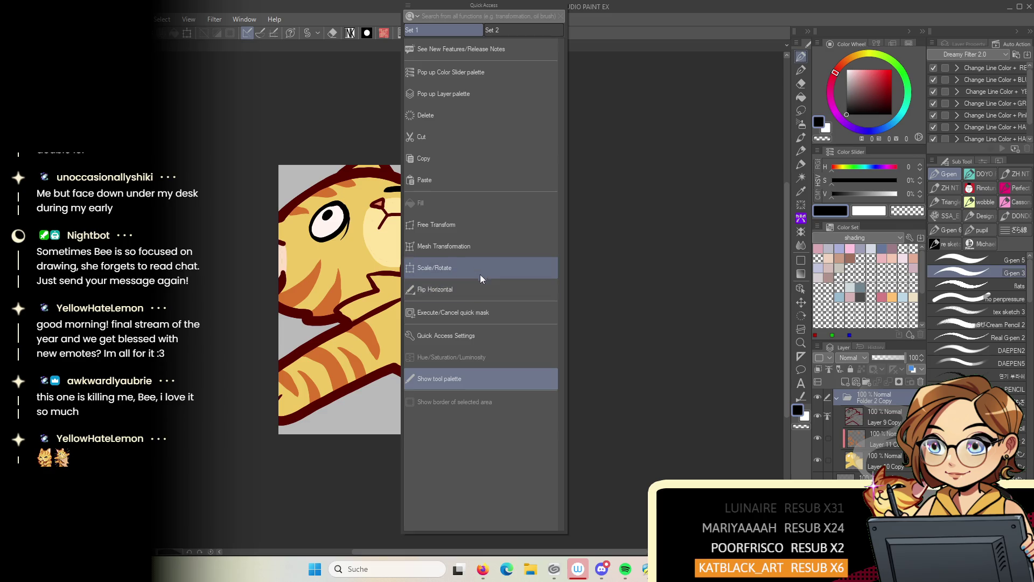
pyautogui.click(480, 273)
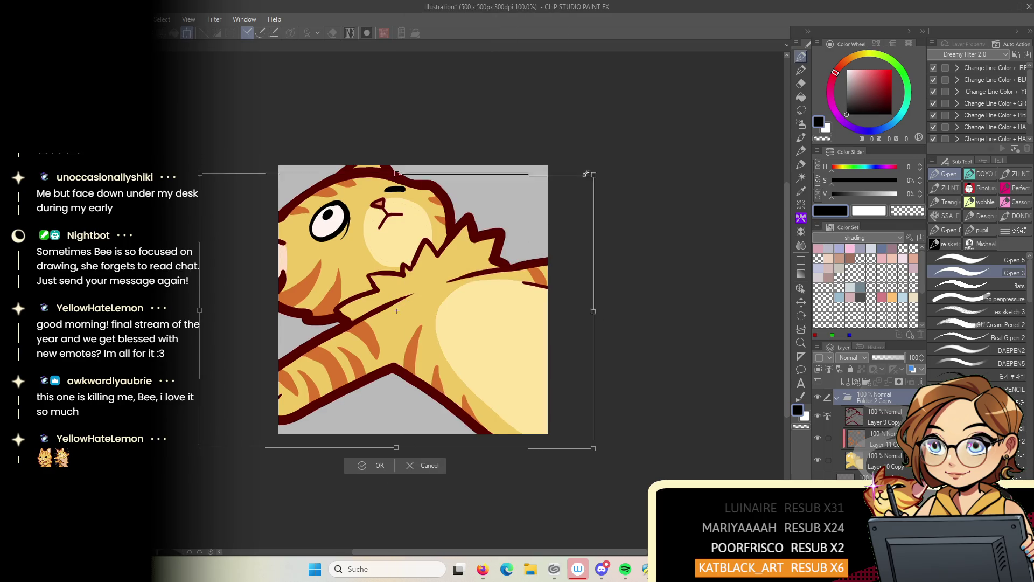
pyautogui.moveTo(627, 151); pyautogui.dragTo(519, 227)
pyautogui.moveTo(490, 268); pyautogui.dragTo(542, 257)
pyautogui.moveTo(570, 215)
pyautogui.mouseDown()
pyautogui.moveTo(545, 231)
pyautogui.moveTo(559, 229)
pyautogui.moveTo(549, 263)
pyautogui.mouseUp()
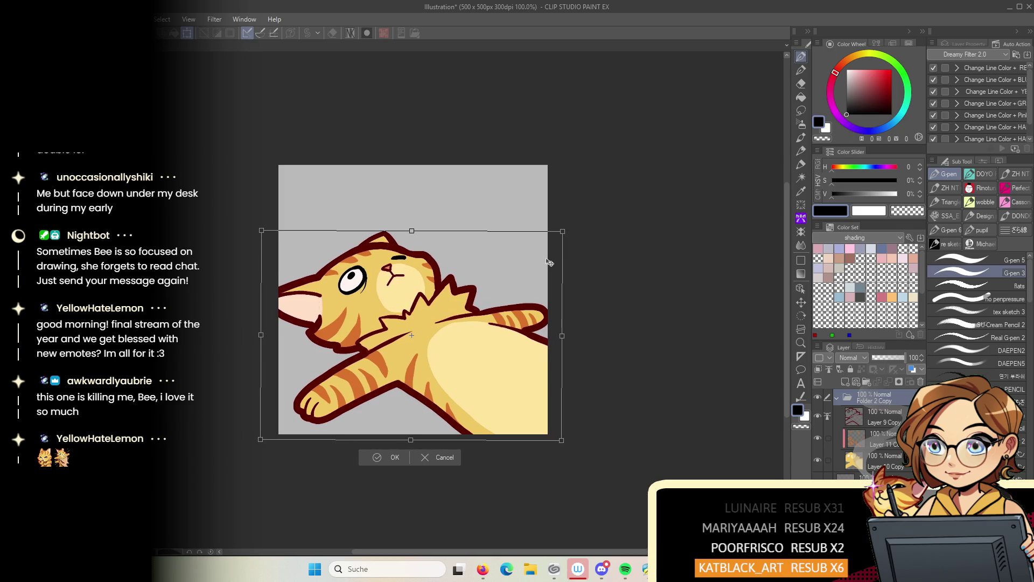
pyautogui.click(391, 457)
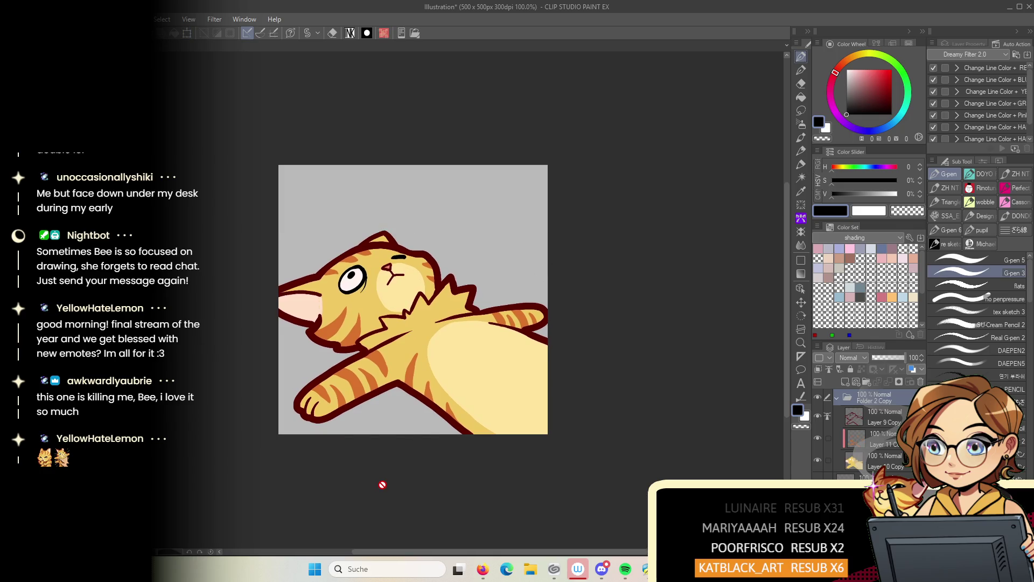
# Hide the grey Paper layer for a transparent background and bring up Save As
pyautogui.scroll(-2, 383, 484)
pyautogui.scroll(-3, 382, 484)
pyautogui.scroll(-1, 382, 484)
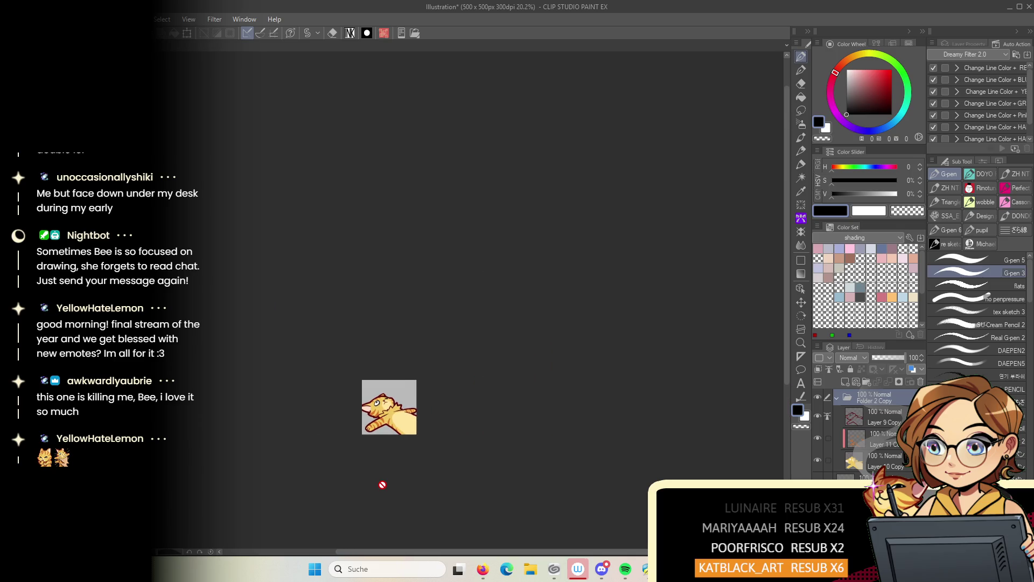
pyautogui.scroll(-3, 383, 485)
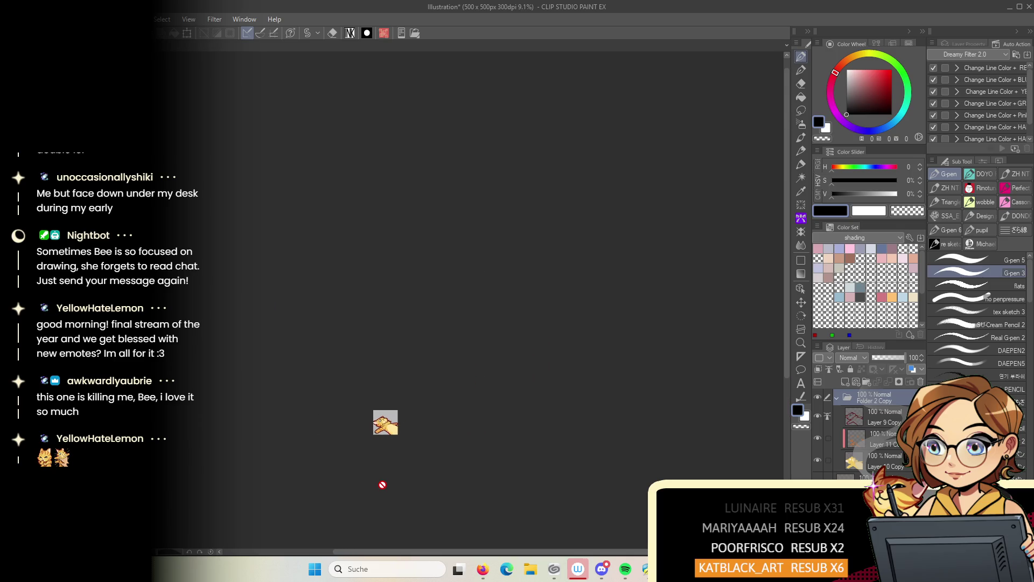
pyautogui.scroll(10, 382, 484)
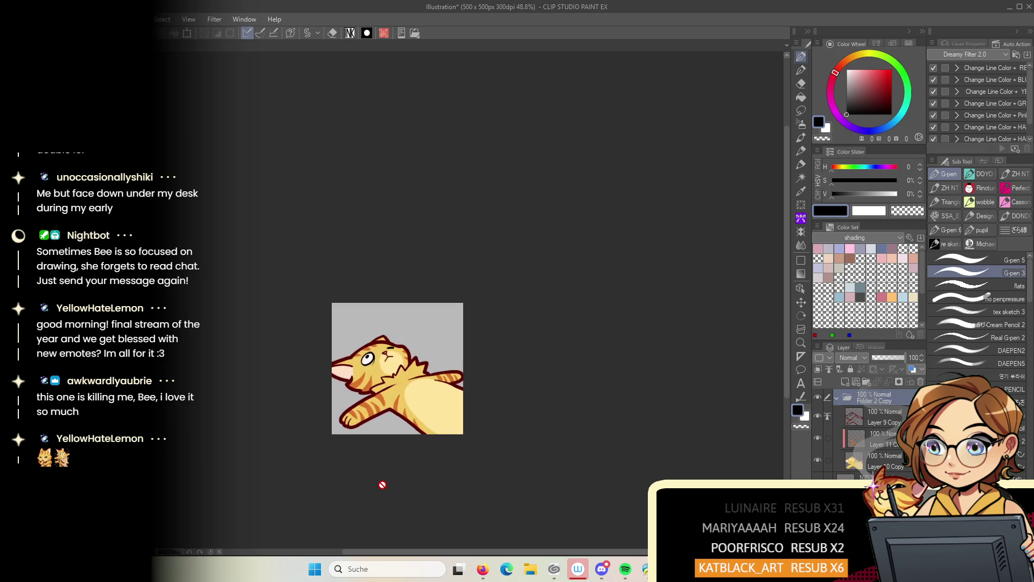
pyautogui.scroll(2, 383, 484)
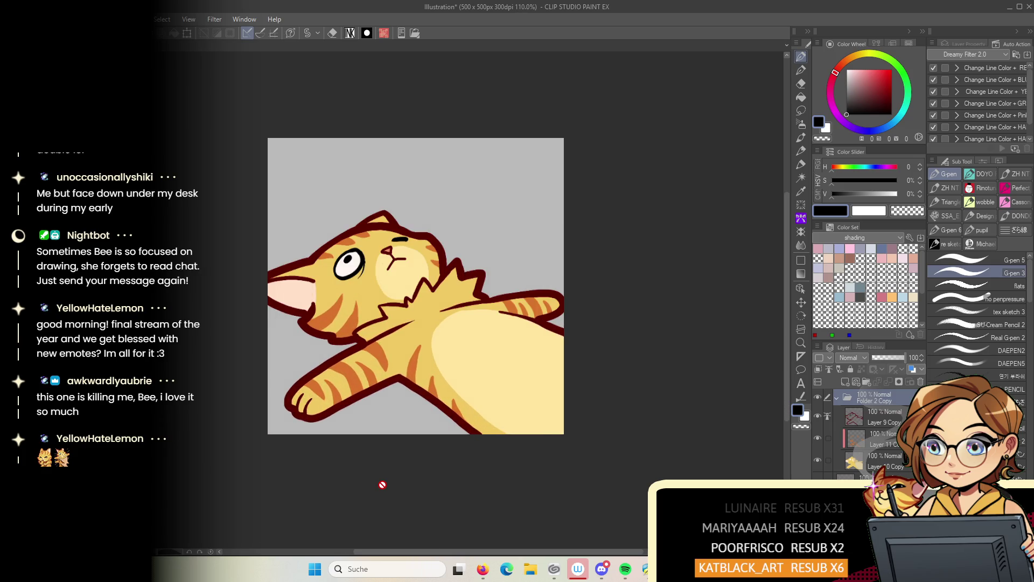
pyautogui.moveTo(587, 380); pyautogui.dragTo(636, 352)
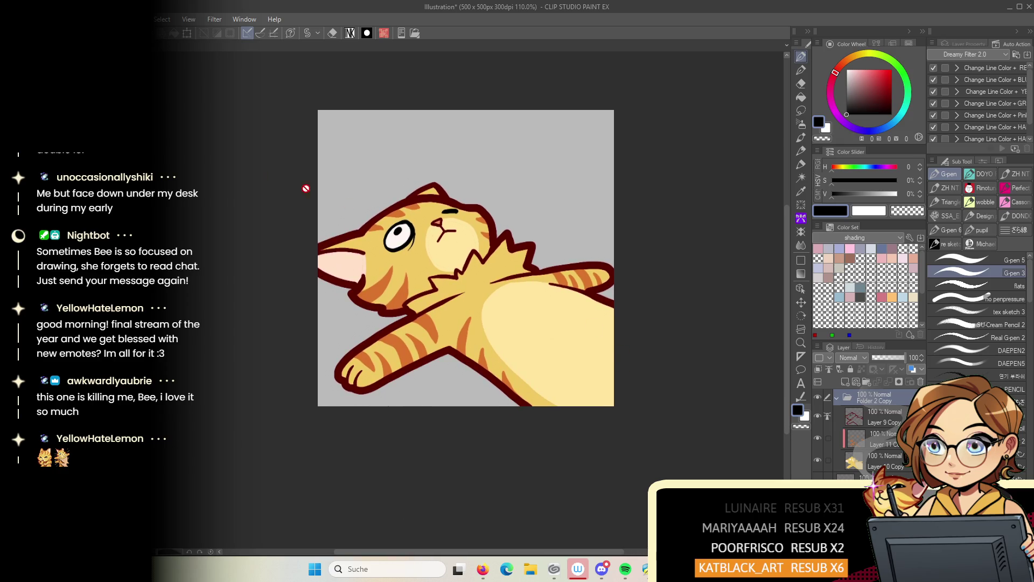
pyautogui.hotkey('alt', 'f')
pyautogui.press('Return')
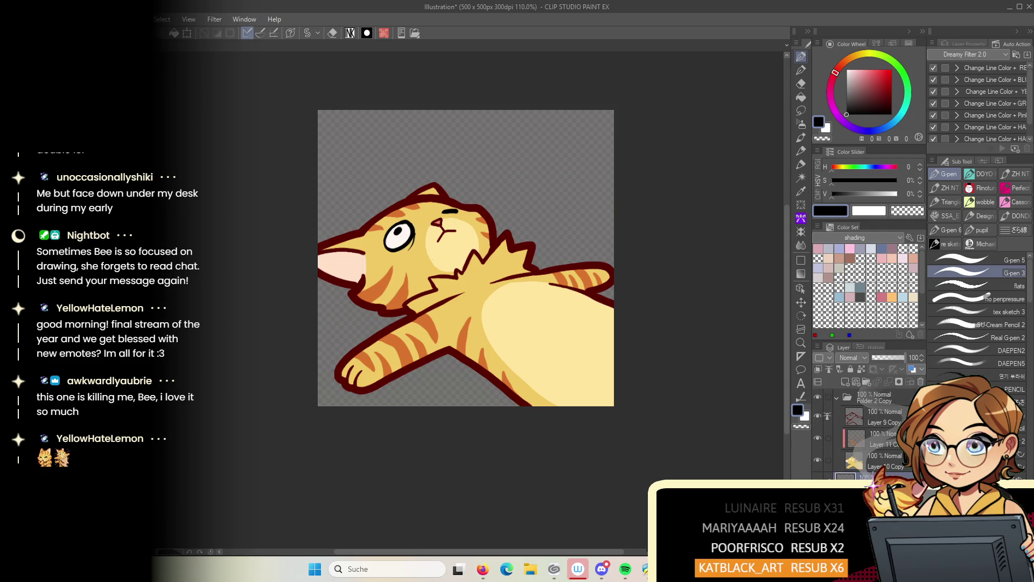
pyautogui.hotkey('alt', 'f')
pyautogui.press('a')
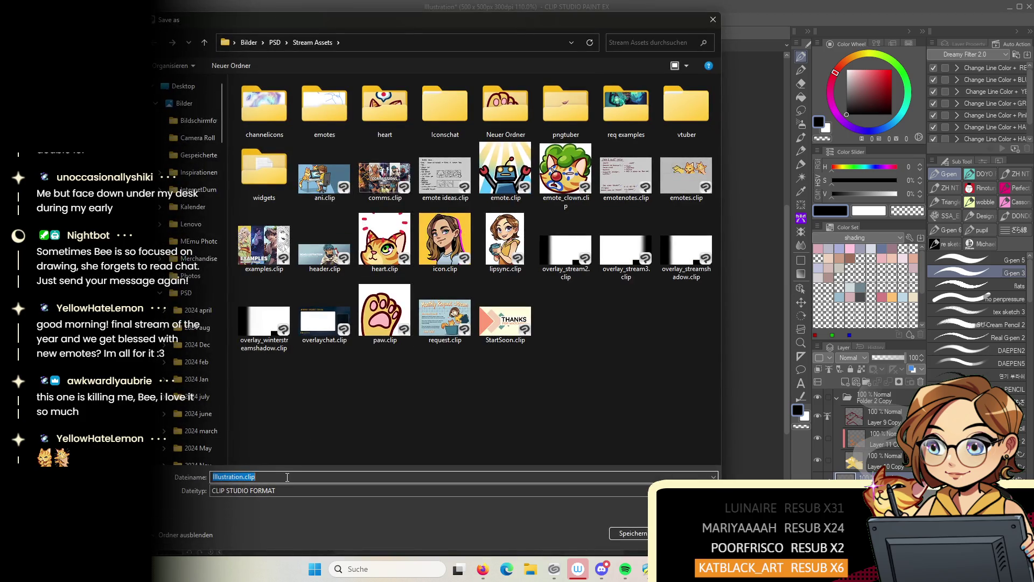
# Save the emote as PNG named liedown, accepting the flatten-layers warning
pyautogui.click(287, 491)
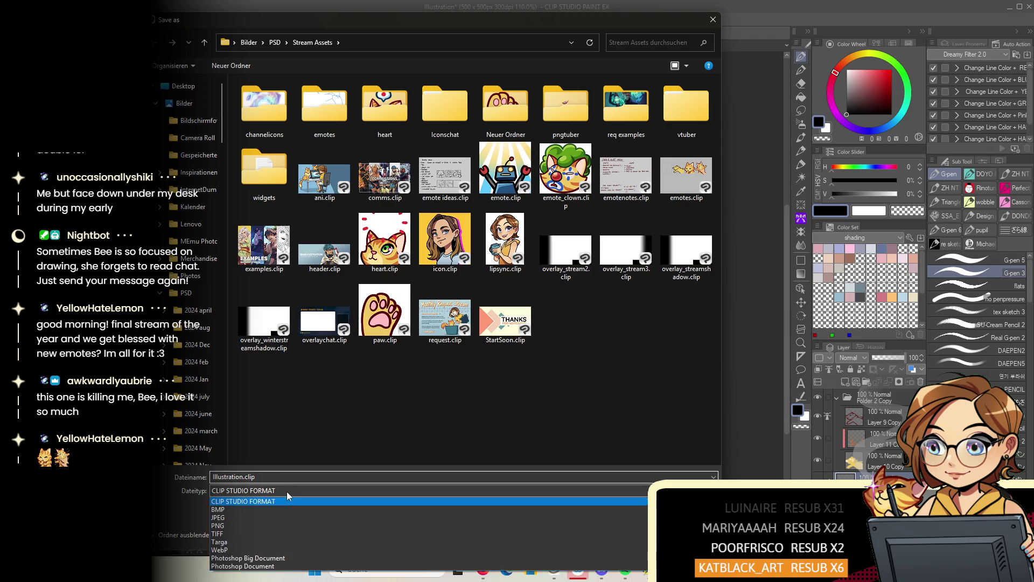
pyautogui.click(271, 523)
pyautogui.doubleClick(261, 476)
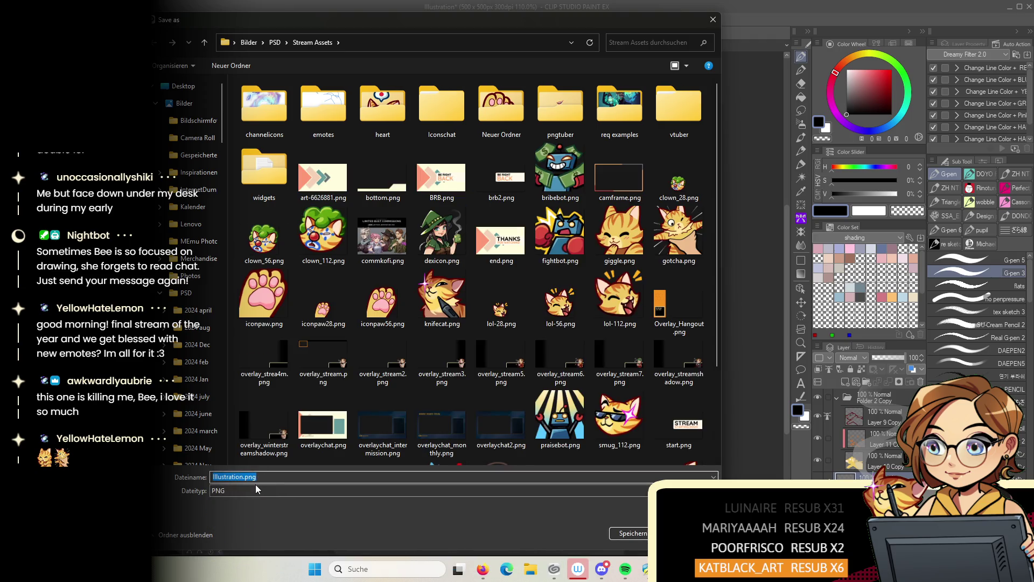
pyautogui.write('li')
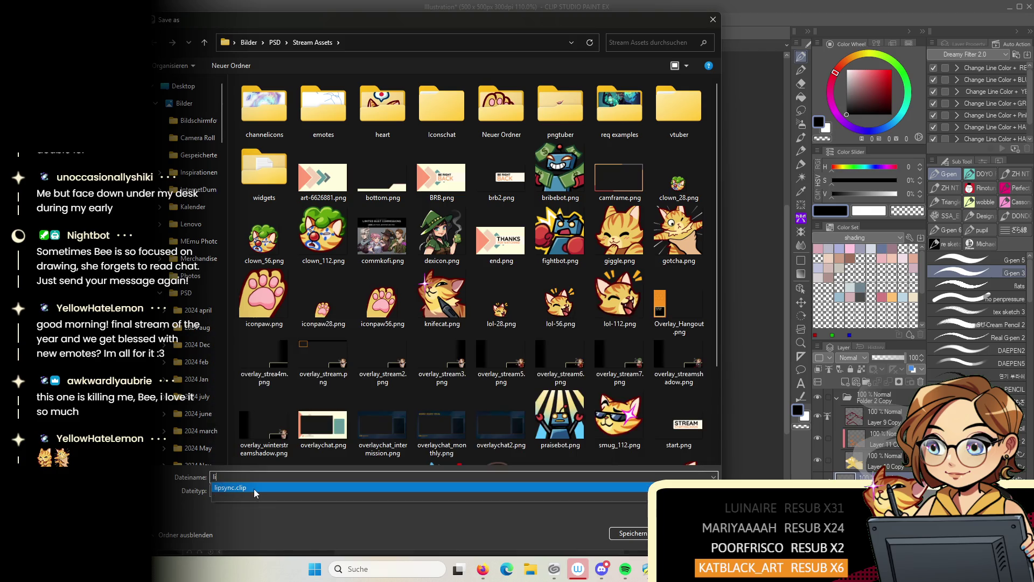
pyautogui.write('edown')
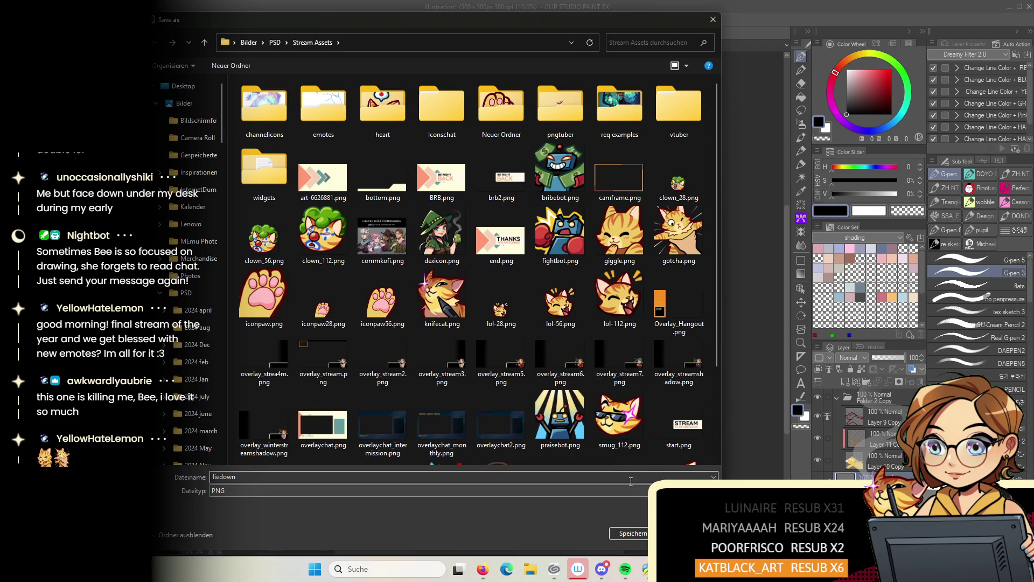
pyautogui.press('Return')
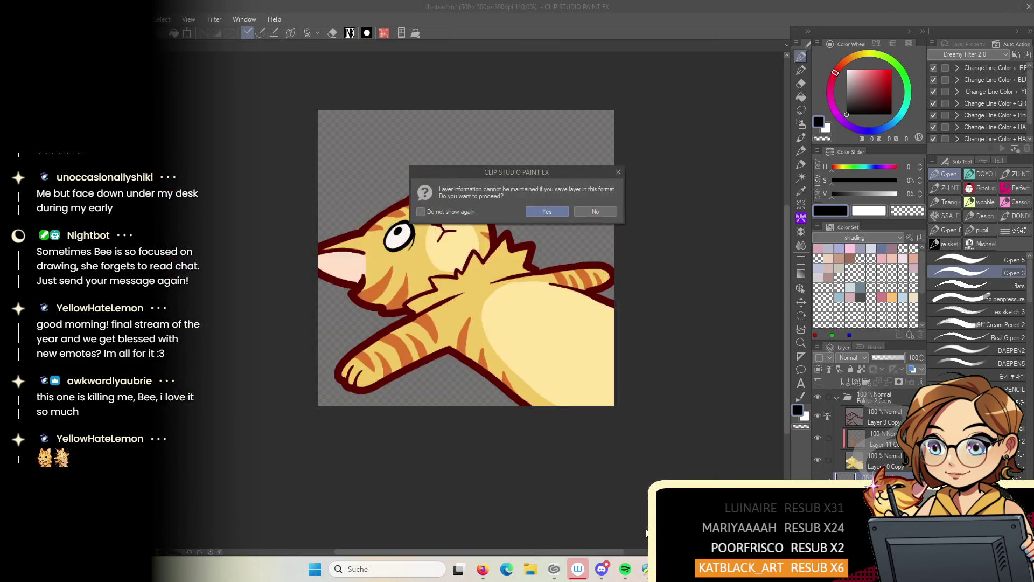
pyautogui.click(548, 211)
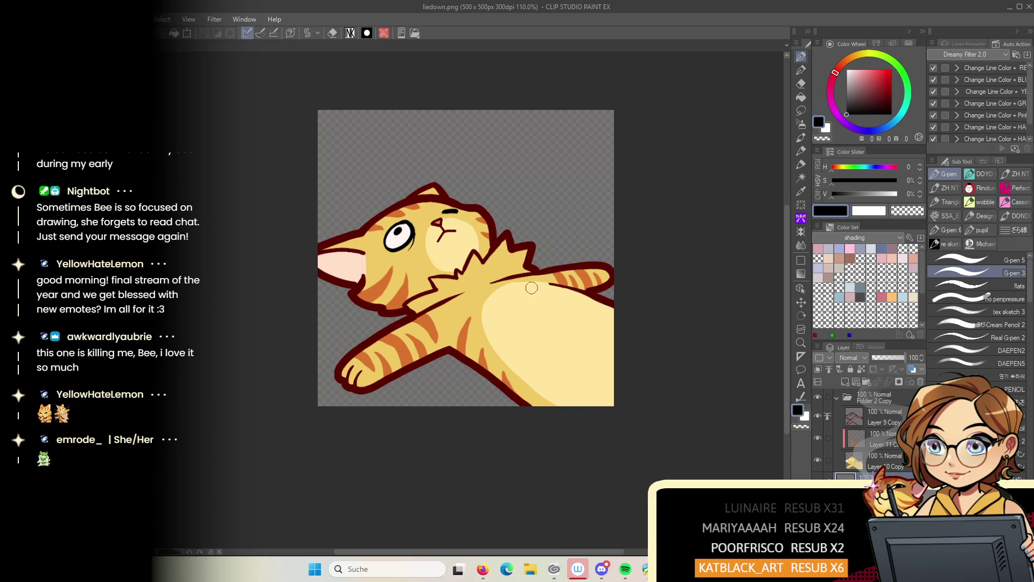
pyautogui.middleClick(666, 245)
pyautogui.hotkey('alt', 'Tab')
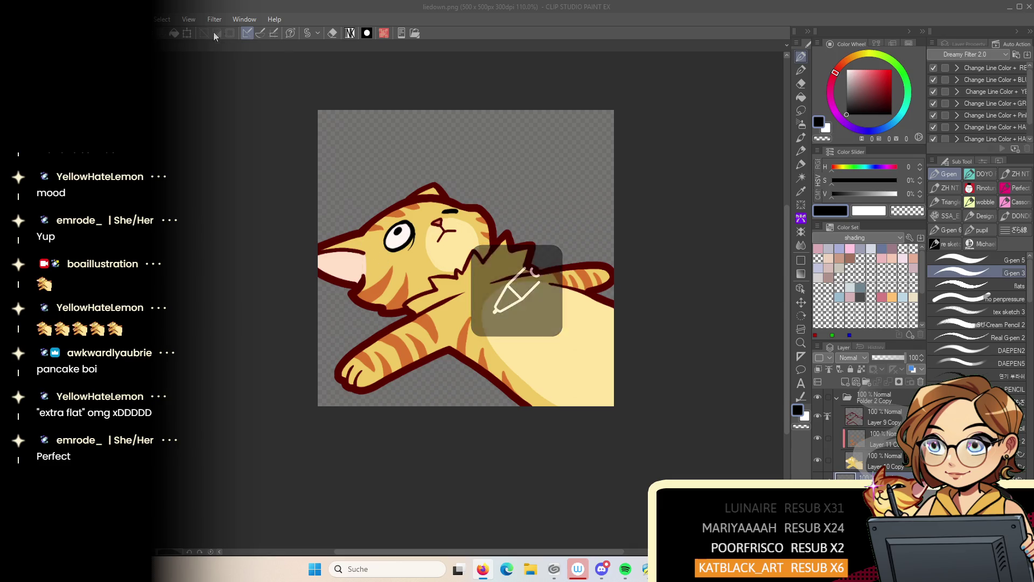
pyautogui.hotkey('ctrl', 'Tab')
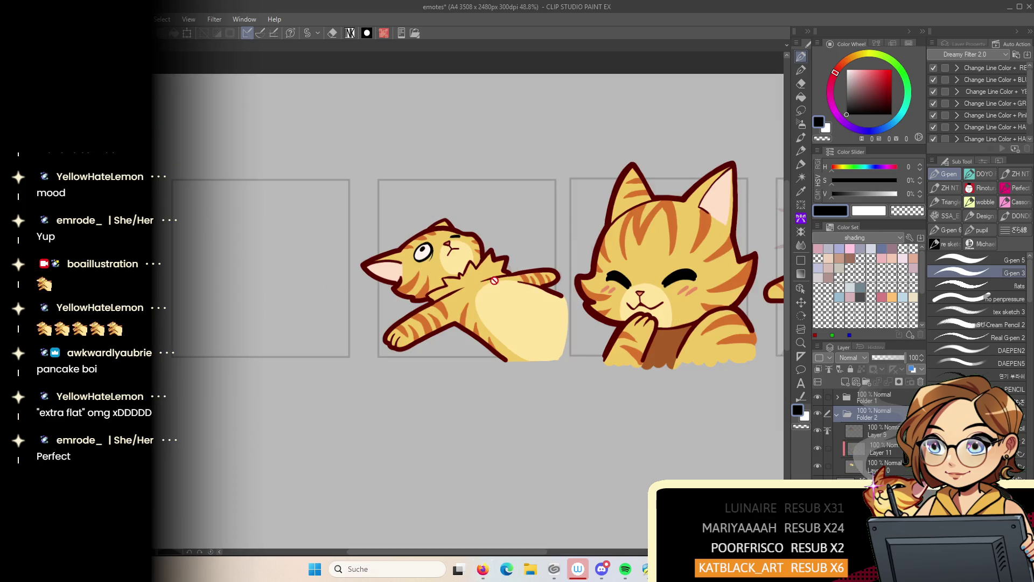
# Dismiss the tablet's quick-action menu and reselect the pen tool
pyautogui.click(485, 305)
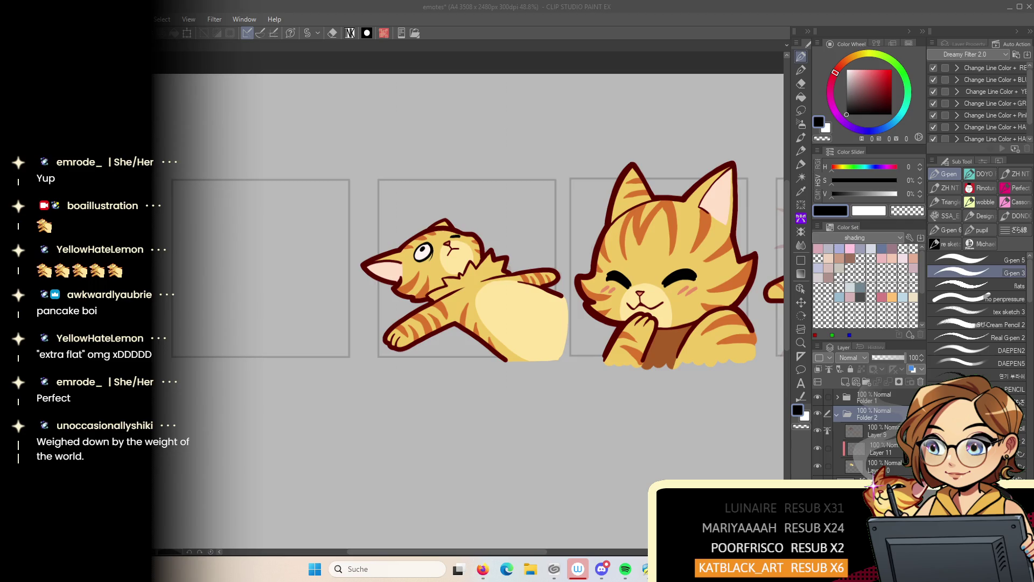
pyautogui.press('p')
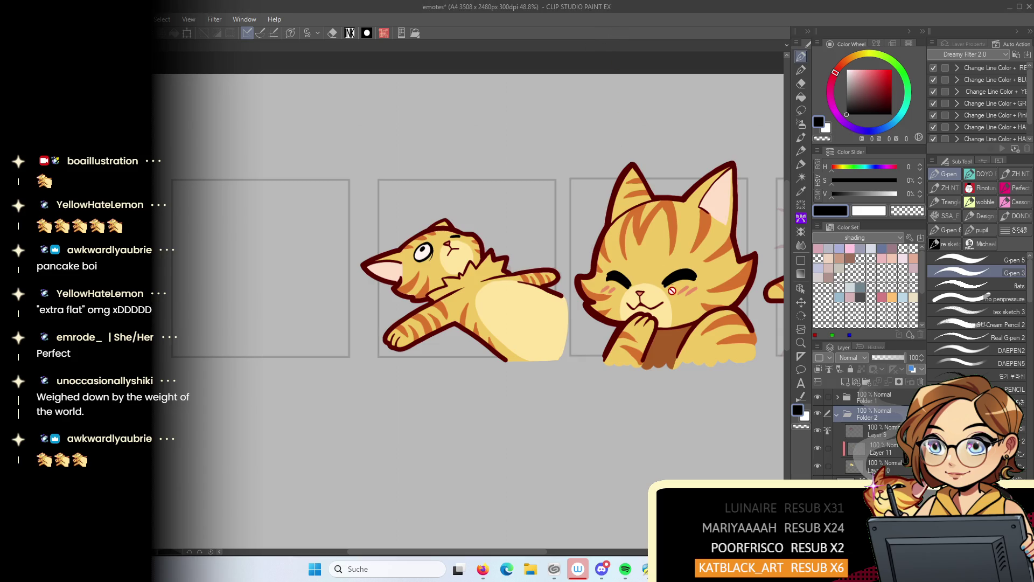
# Pan and zoom out over the emotes sheet, reselect the pen, and open the Open dialog
pyautogui.moveTo(764, 321)
pyautogui.mouseDown()
pyautogui.moveTo(499, 302)
pyautogui.moveTo(640, 347)
pyautogui.moveTo(586, 363)
pyautogui.mouseUp()
pyautogui.scroll(-2, 498, 302)
pyautogui.scroll(-1, 593, 356)
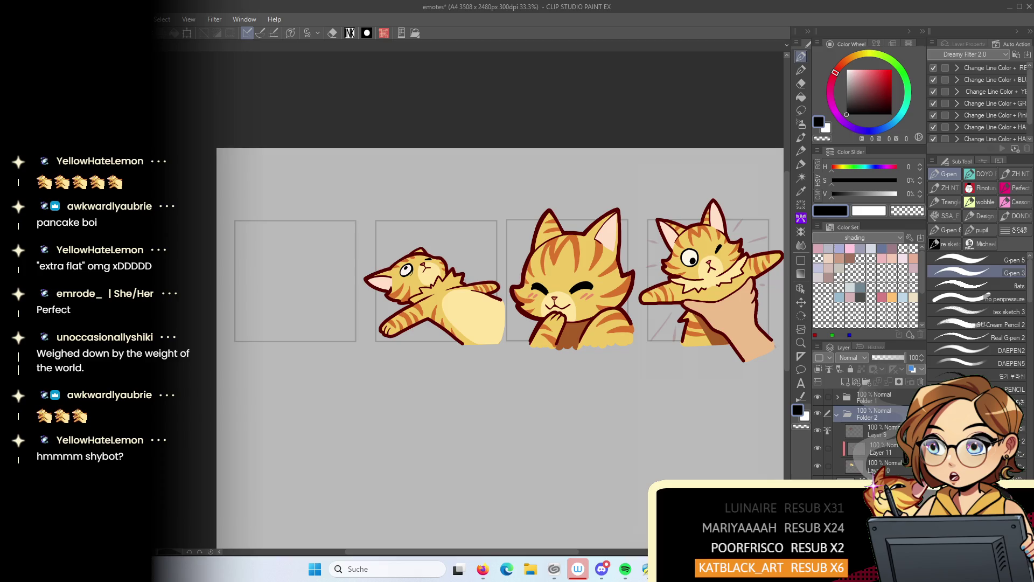
pyautogui.press('p')
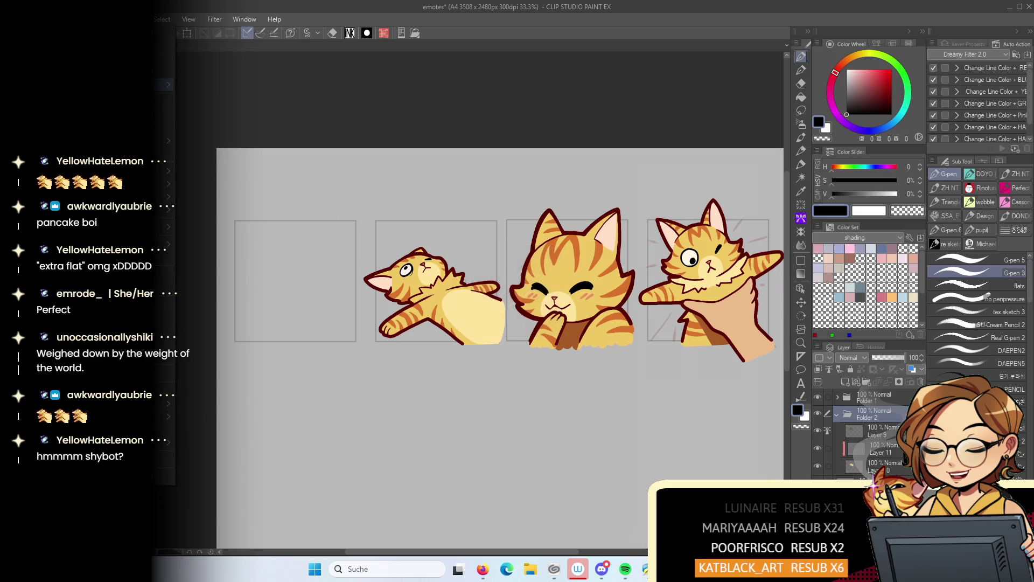
pyautogui.hotkey('ctrl', 'o')
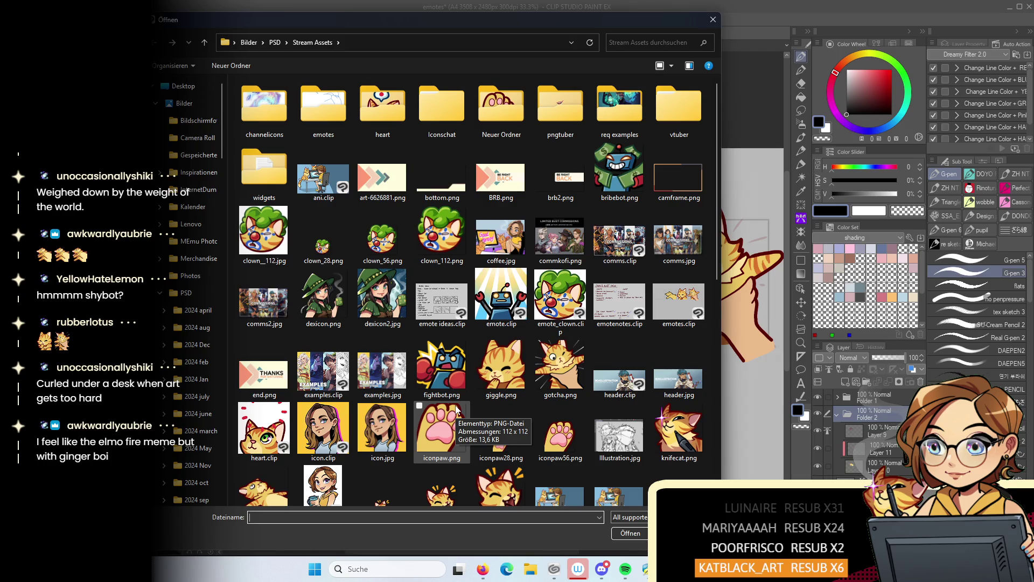
# Close the Open dialog and pick dark red on the colour wheel
pyautogui.click(712, 20)
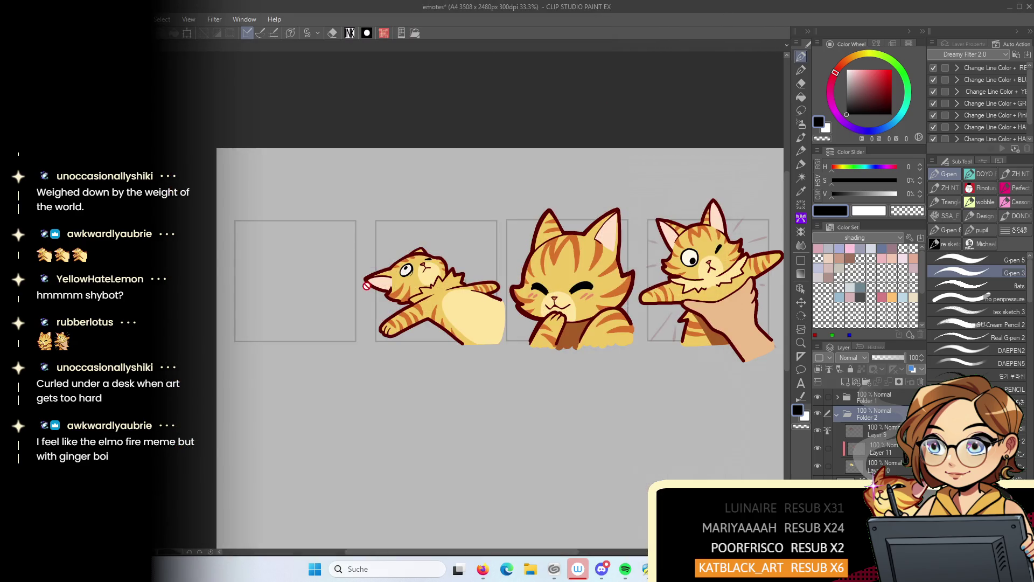
pyautogui.scroll(3, 367, 285)
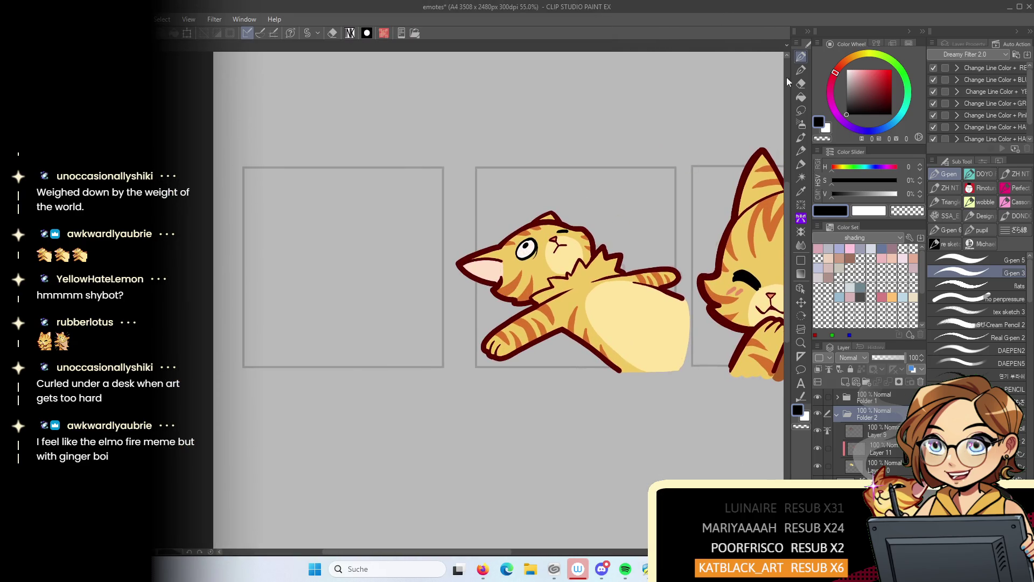
pyautogui.click(881, 86)
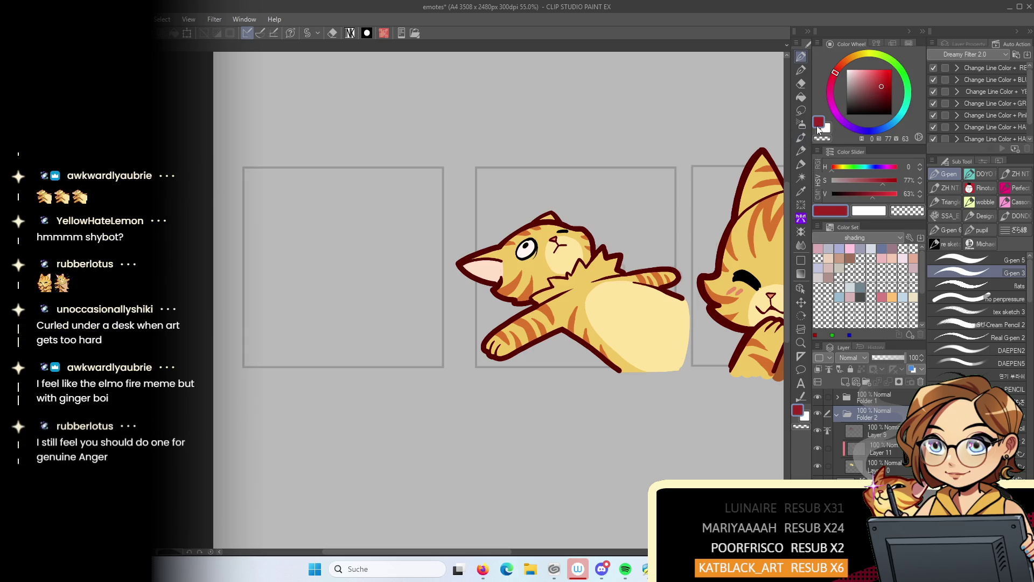
# Collapse Folder 2 and add a new raster layer above Layer 8
pyautogui.click(837, 414)
pyautogui.click(869, 424)
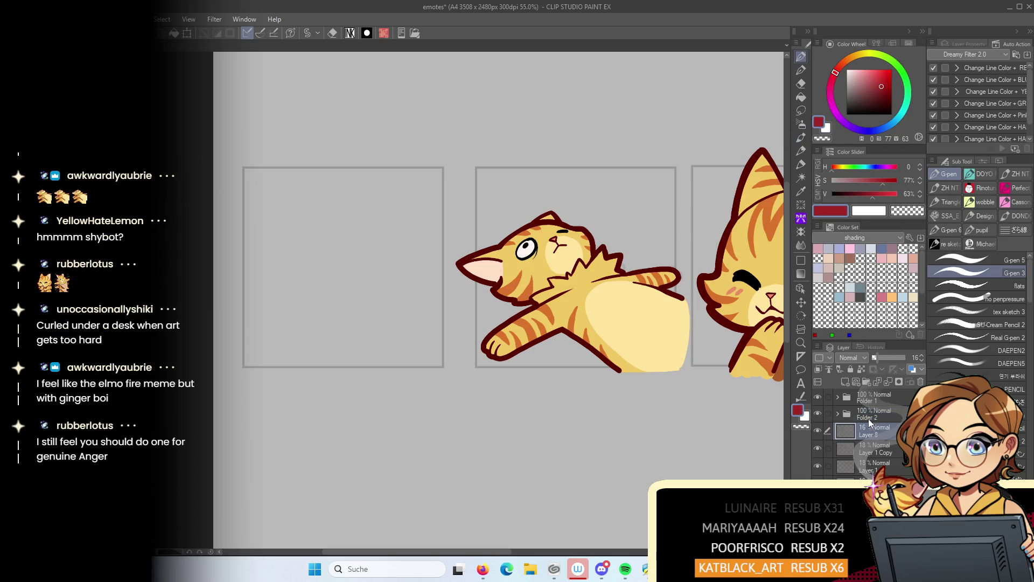
pyautogui.click(845, 382)
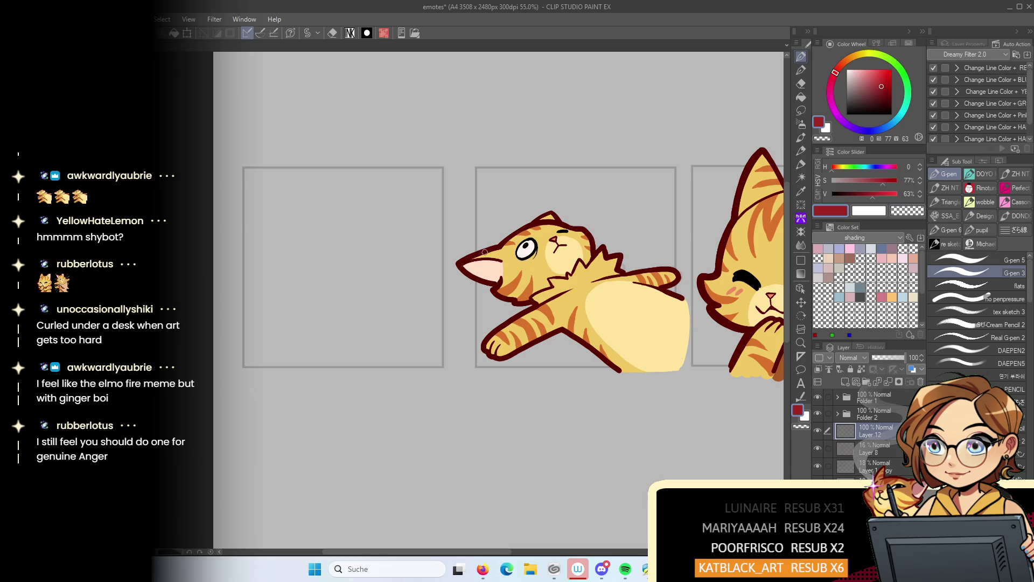
pyautogui.rightClick(484, 251)
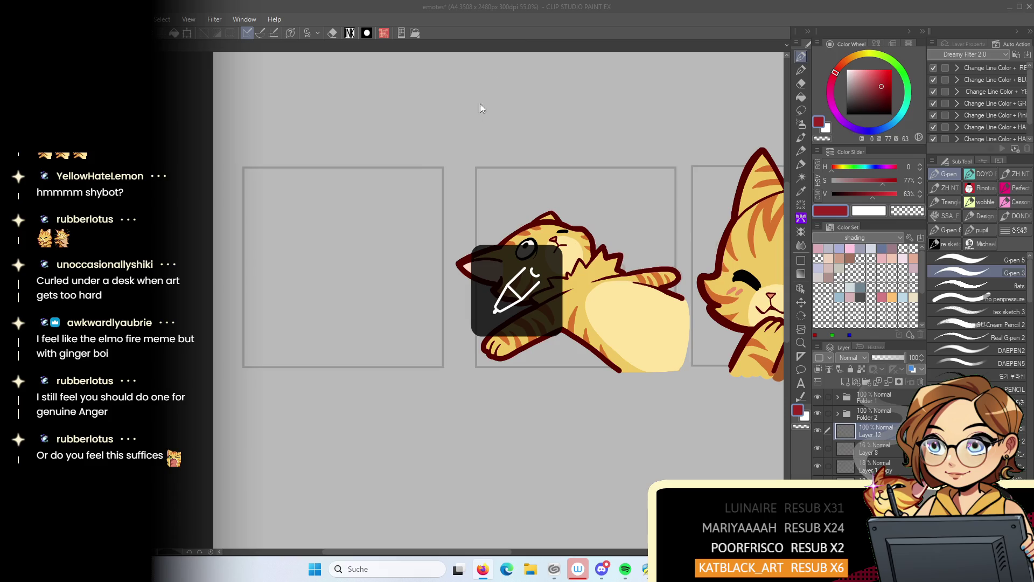
pyautogui.scroll(1, 337, 280)
# With the tex sketch 3 brush, sketch the cat's round head and left eye in the left frame
pyautogui.moveTo(396, 357); pyautogui.dragTo(446, 359)
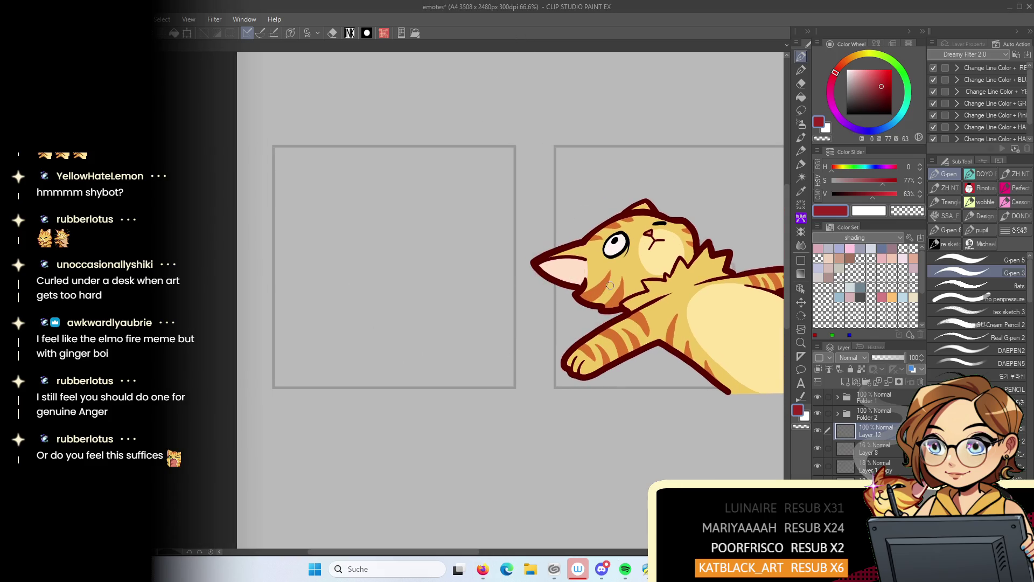
pyautogui.click(1003, 307)
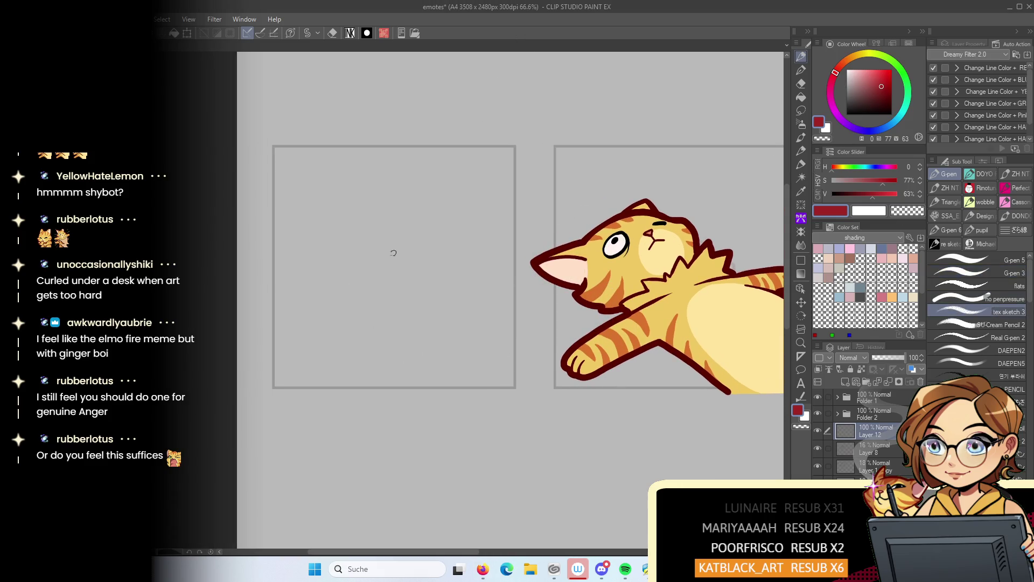
pyautogui.moveTo(369, 286)
pyautogui.mouseDown()
pyautogui.moveTo(401, 222)
pyautogui.moveTo(456, 249)
pyautogui.moveTo(465, 279)
pyautogui.mouseUp()
pyautogui.moveTo(360, 269)
pyautogui.mouseDown()
pyautogui.moveTo(399, 307)
pyautogui.moveTo(434, 311)
pyautogui.moveTo(459, 295)
pyautogui.mouseUp()
pyautogui.moveTo(370, 251)
pyautogui.mouseDown()
pyautogui.moveTo(345, 264)
pyautogui.moveTo(349, 284)
pyautogui.moveTo(412, 312)
pyautogui.moveTo(464, 295)
pyautogui.mouseUp()
pyautogui.moveTo(461, 262); pyautogui.dragTo(469, 267)
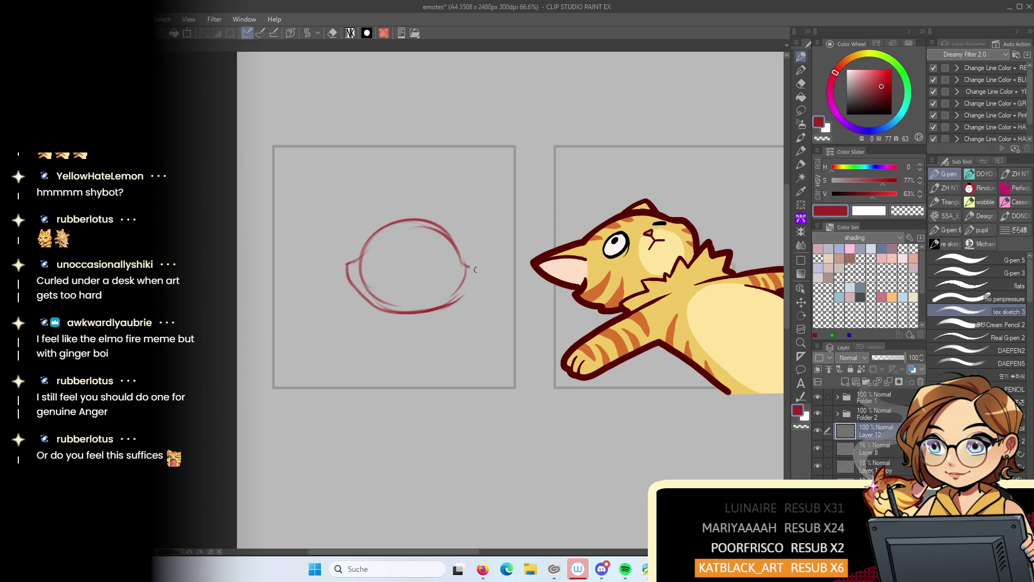
pyautogui.moveTo(446, 307); pyautogui.dragTo(469, 291)
pyautogui.moveTo(379, 233)
pyautogui.mouseDown()
pyautogui.moveTo(430, 242)
pyautogui.moveTo(405, 252)
pyautogui.mouseUp()
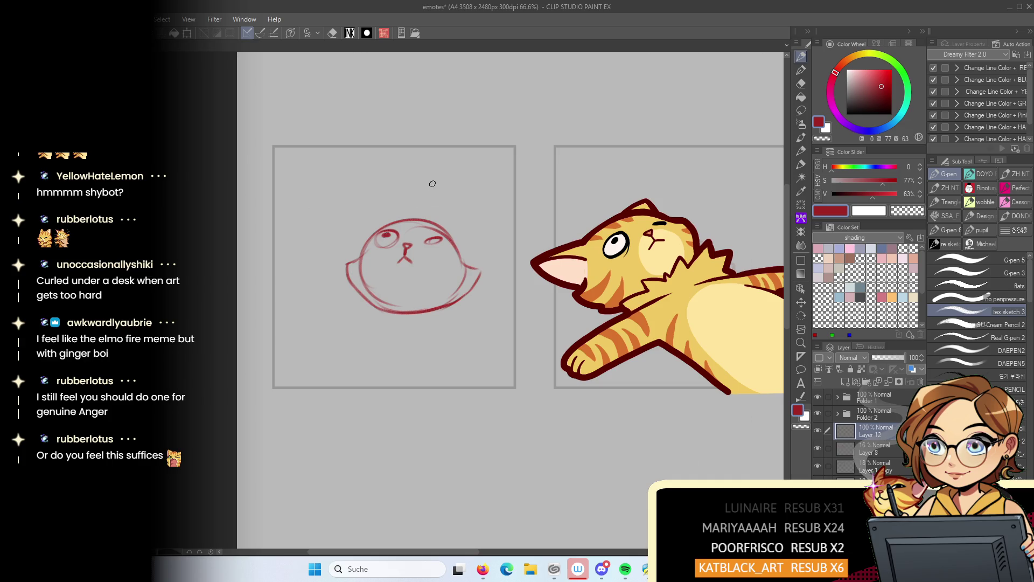
# Sketch the two raised arms, the ears, a body line and both legs
pyautogui.moveTo(334, 321)
pyautogui.mouseDown()
pyautogui.moveTo(285, 221)
pyautogui.moveTo(306, 203)
pyautogui.moveTo(356, 304)
pyautogui.mouseUp()
pyautogui.moveTo(442, 329)
pyautogui.mouseDown()
pyautogui.moveTo(530, 217)
pyautogui.moveTo(537, 259)
pyautogui.moveTo(462, 338)
pyautogui.mouseUp()
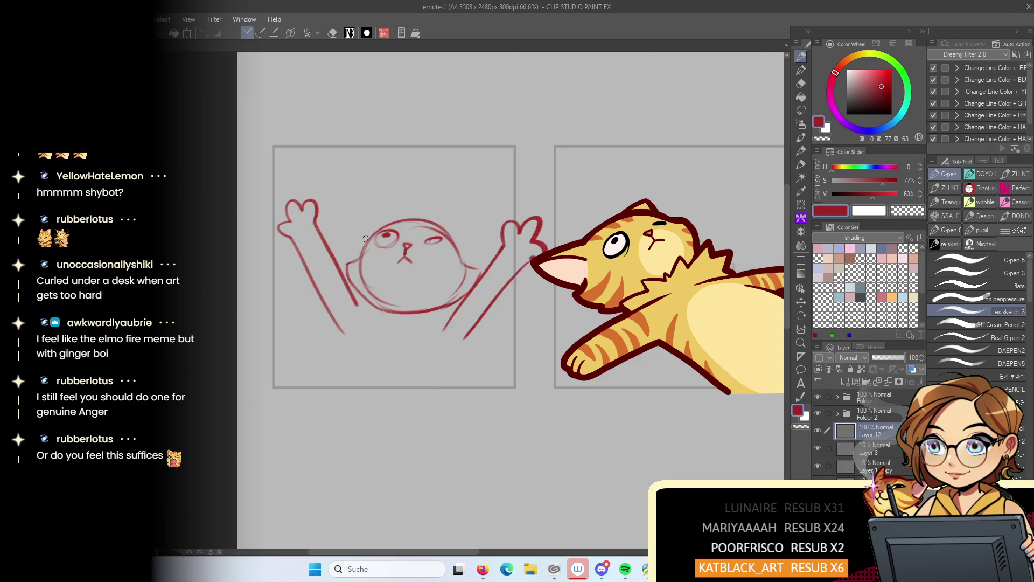
pyautogui.moveTo(364, 245)
pyautogui.mouseDown()
pyautogui.moveTo(372, 213)
pyautogui.moveTo(472, 241)
pyautogui.moveTo(457, 267)
pyautogui.mouseUp()
pyautogui.moveTo(362, 308)
pyautogui.mouseDown()
pyautogui.moveTo(337, 299)
pyautogui.moveTo(420, 335)
pyautogui.moveTo(457, 321)
pyautogui.mouseUp()
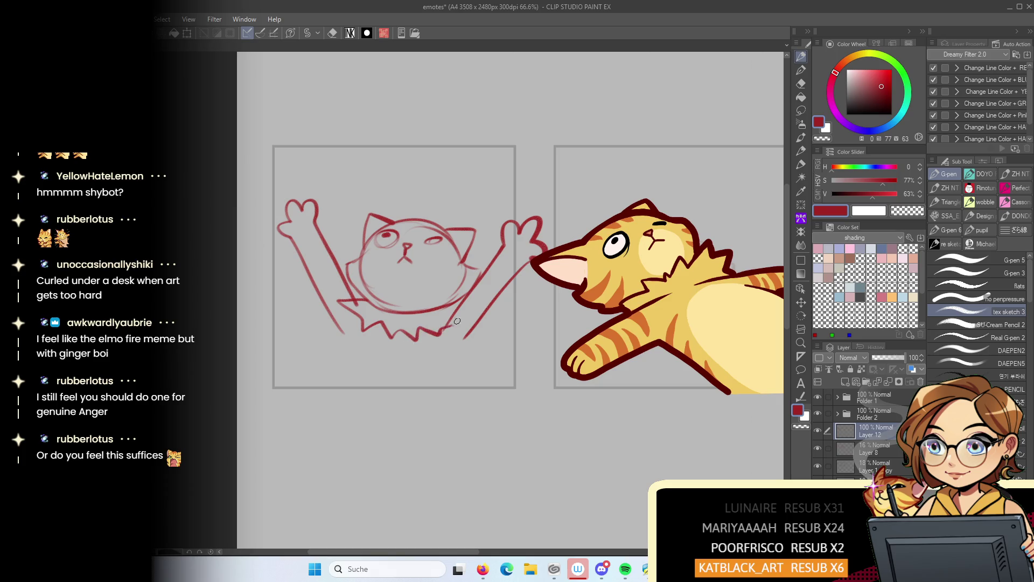
pyautogui.moveTo(341, 327); pyautogui.dragTo(332, 380)
pyautogui.moveTo(464, 337)
pyautogui.mouseDown()
pyautogui.moveTo(467, 371)
pyautogui.moveTo(465, 340)
pyautogui.mouseUp()
# Shrink the sketch with Scale/Rotate to fit the left frame and confirm
pyautogui.rightClick(464, 341)
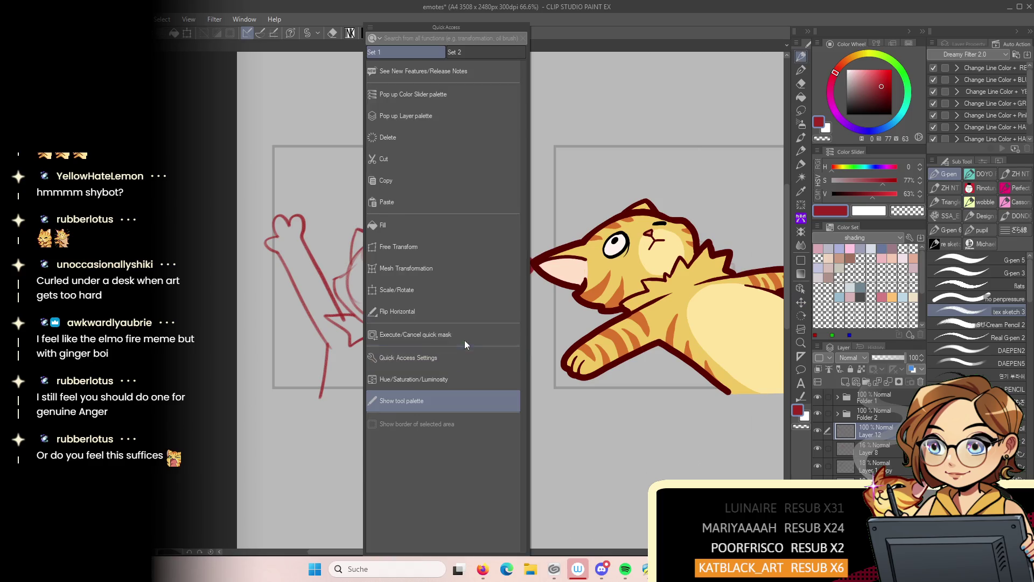
pyautogui.click(422, 289)
pyautogui.moveTo(517, 244)
pyautogui.mouseDown()
pyautogui.moveTo(487, 263)
pyautogui.moveTo(518, 223)
pyautogui.mouseUp()
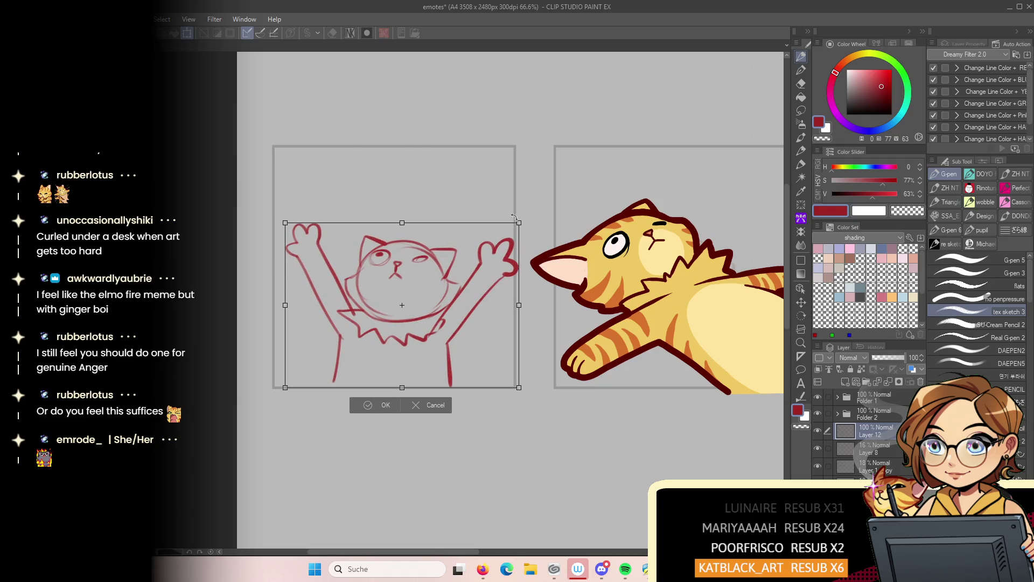
pyautogui.click(375, 409)
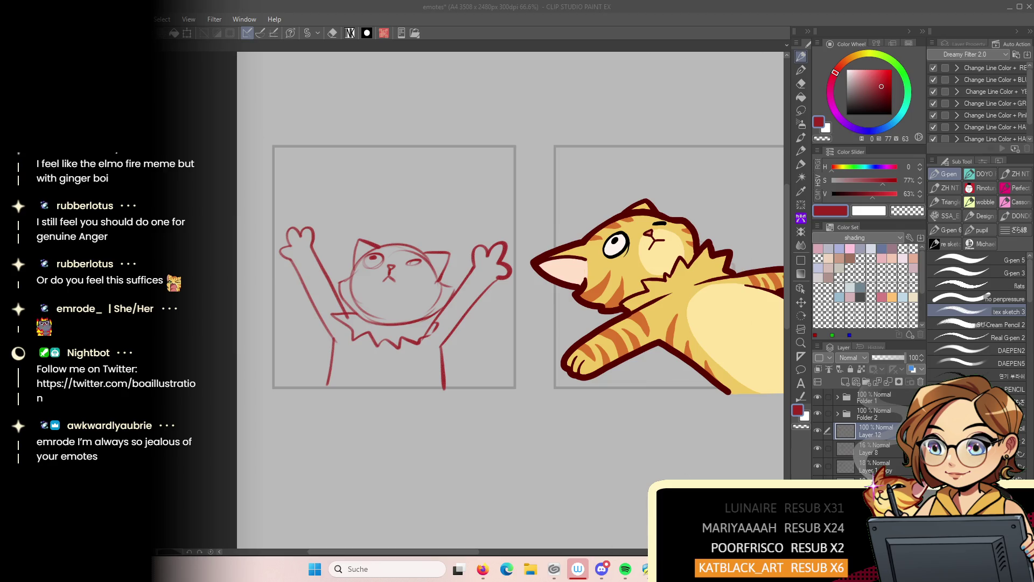
pyautogui.moveTo(645, 569)
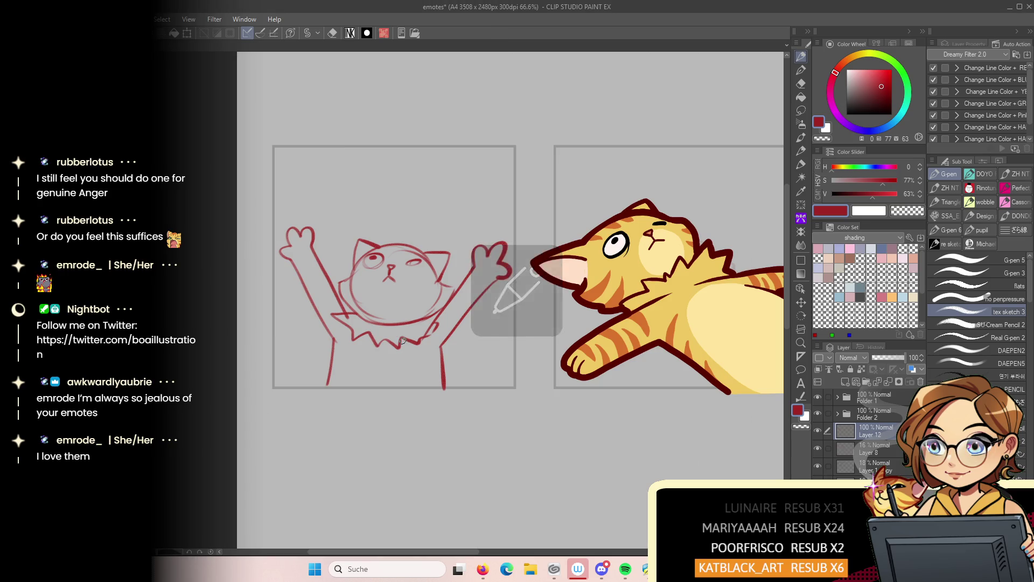
pyautogui.middleClick(443, 414)
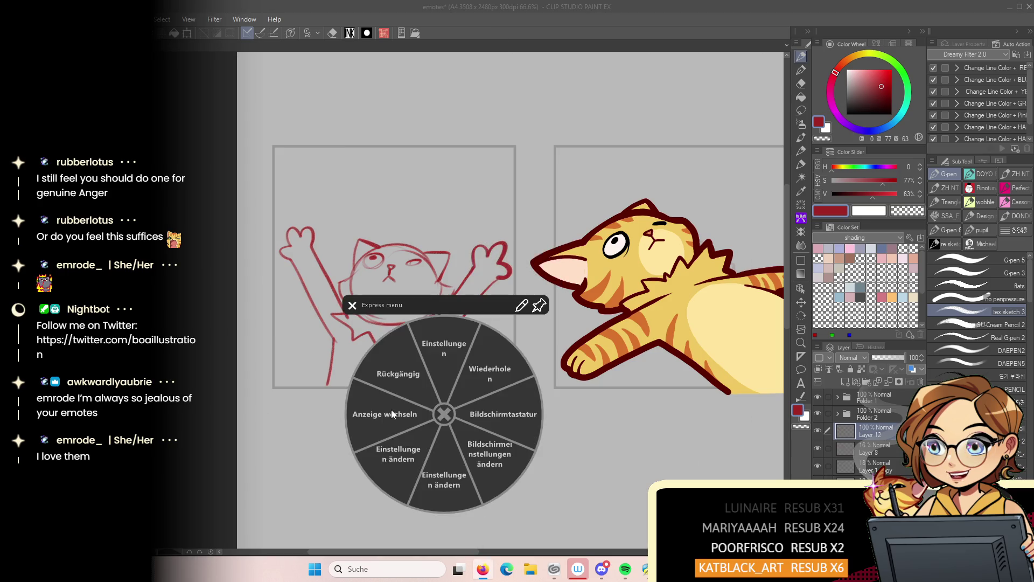
# Dismiss the tablet's quick-action menu and bring up the file commands
pyautogui.click(392, 410)
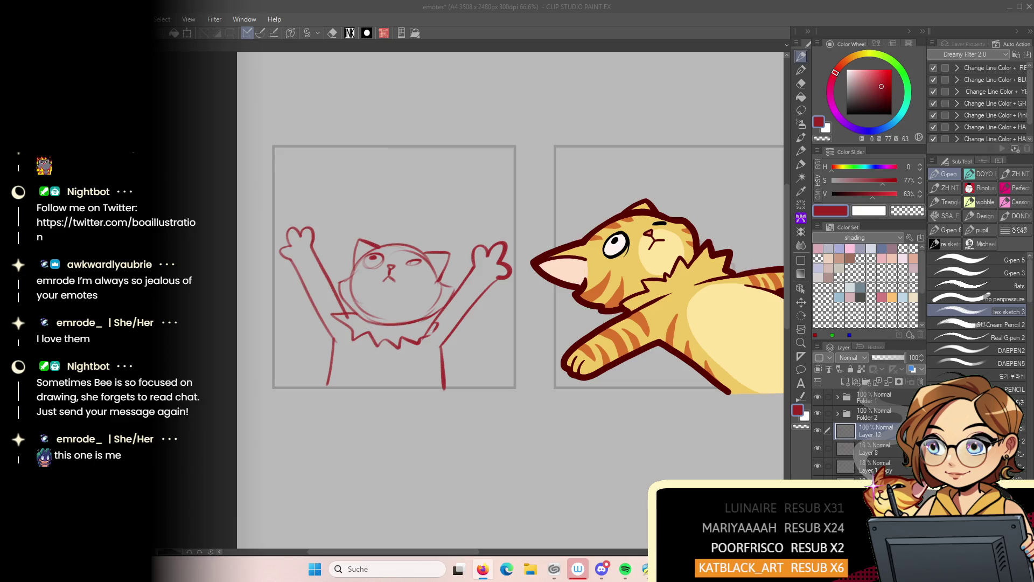
pyautogui.hotkey('alt', 'e')
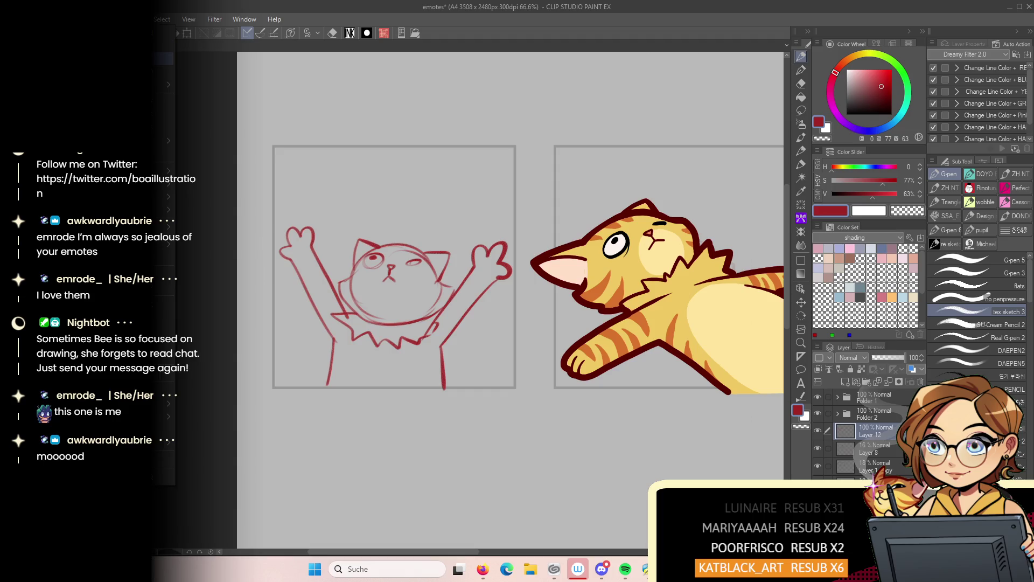
# Open the fire mp4 video from the Downloads folder
pyautogui.click(160, 63)
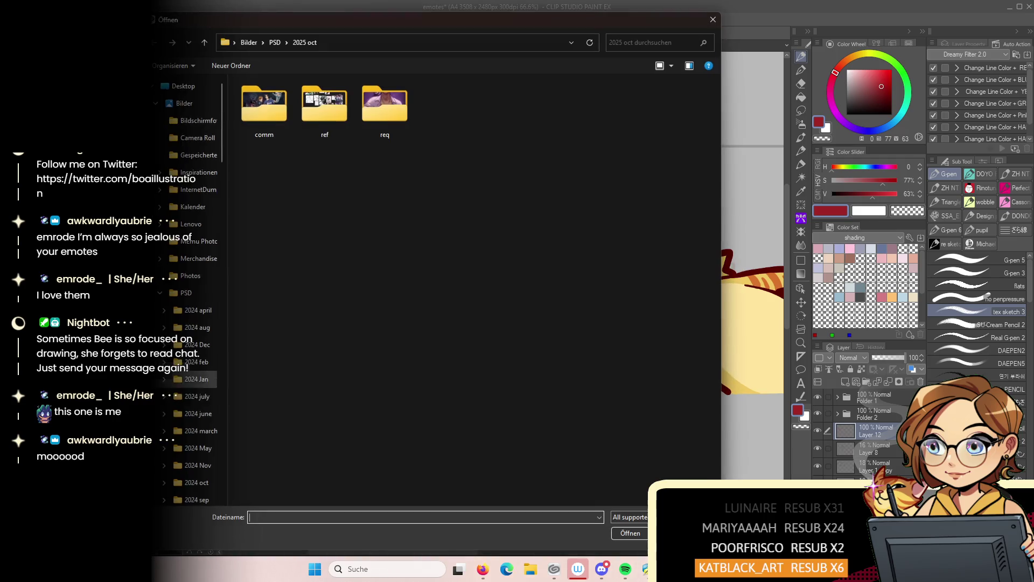
pyautogui.click(155, 104)
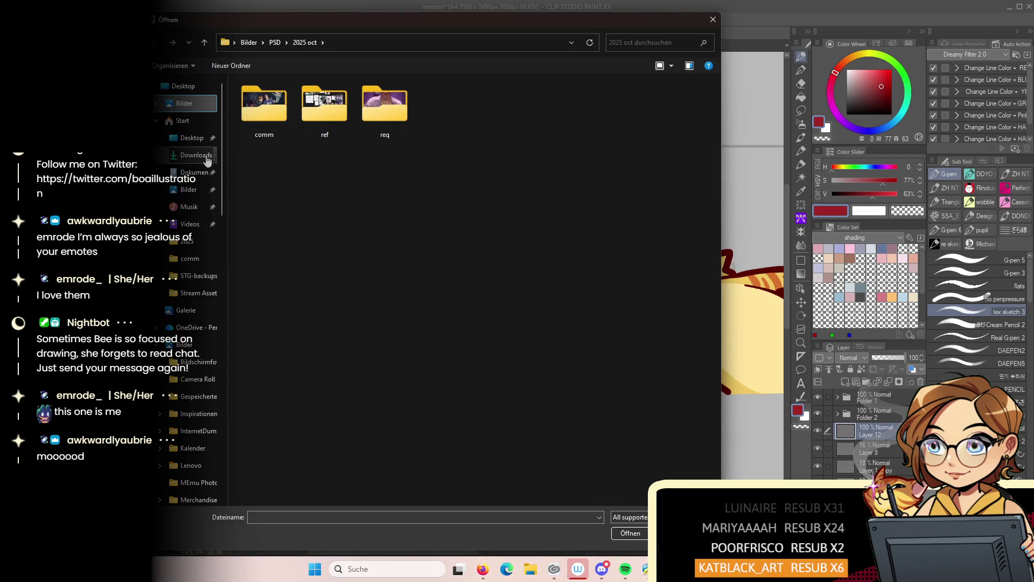
pyautogui.click(194, 155)
pyautogui.click(331, 115)
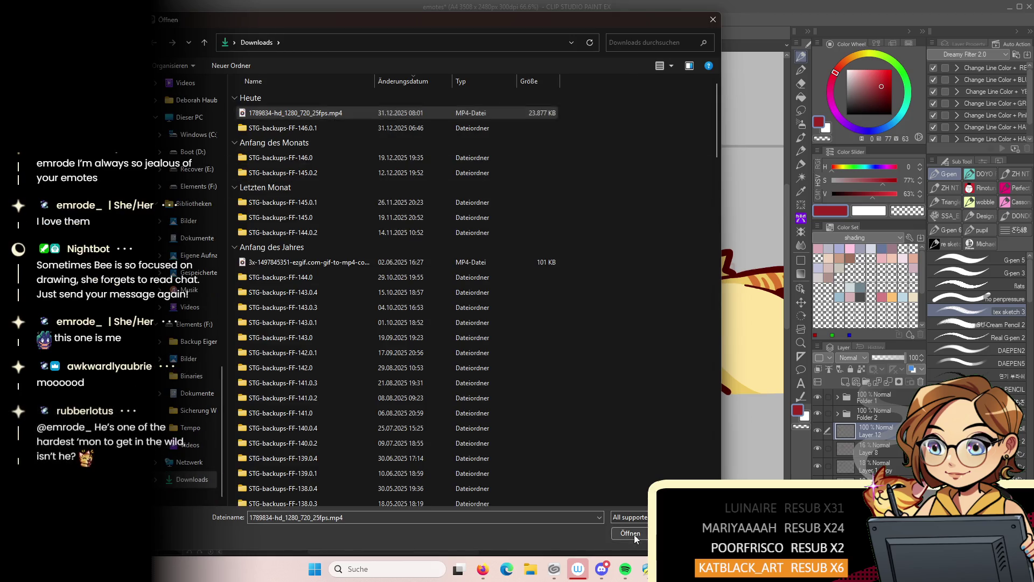
pyautogui.click(630, 532)
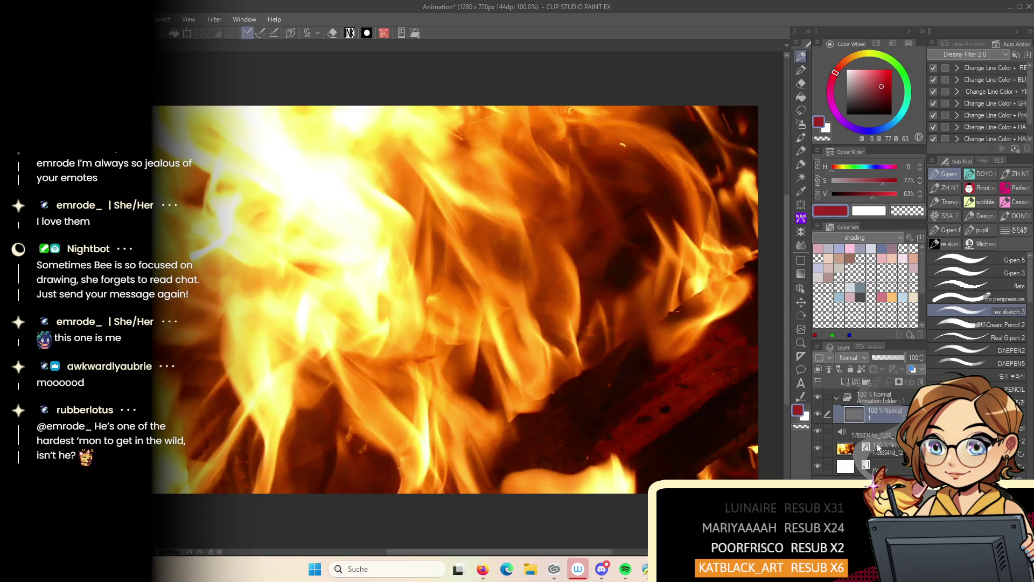
# Show the animation Timeline panel and play the fire video once to preview it
pyautogui.click(212, 20)
pyautogui.moveTo(245, 20)
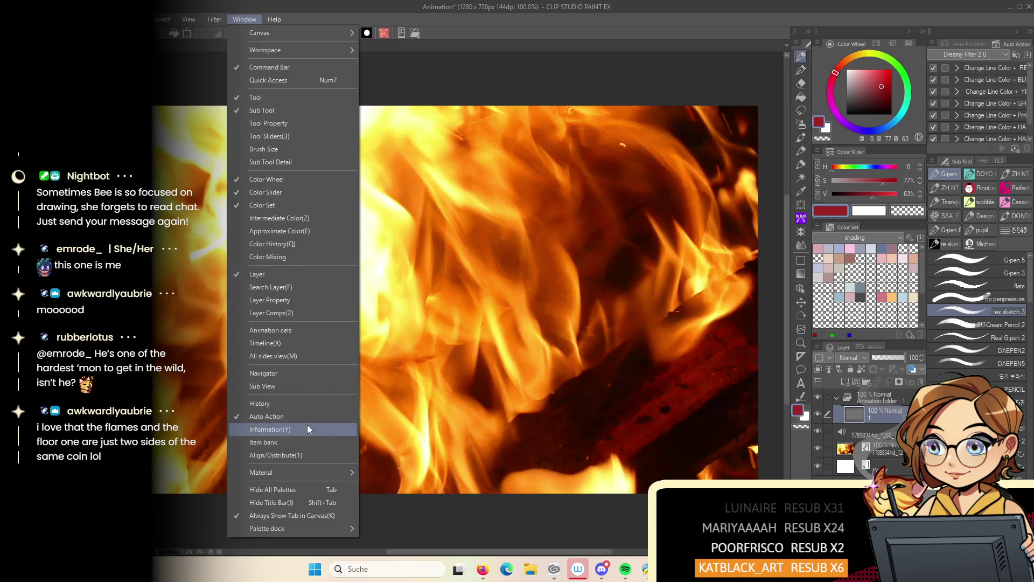
pyautogui.click(322, 342)
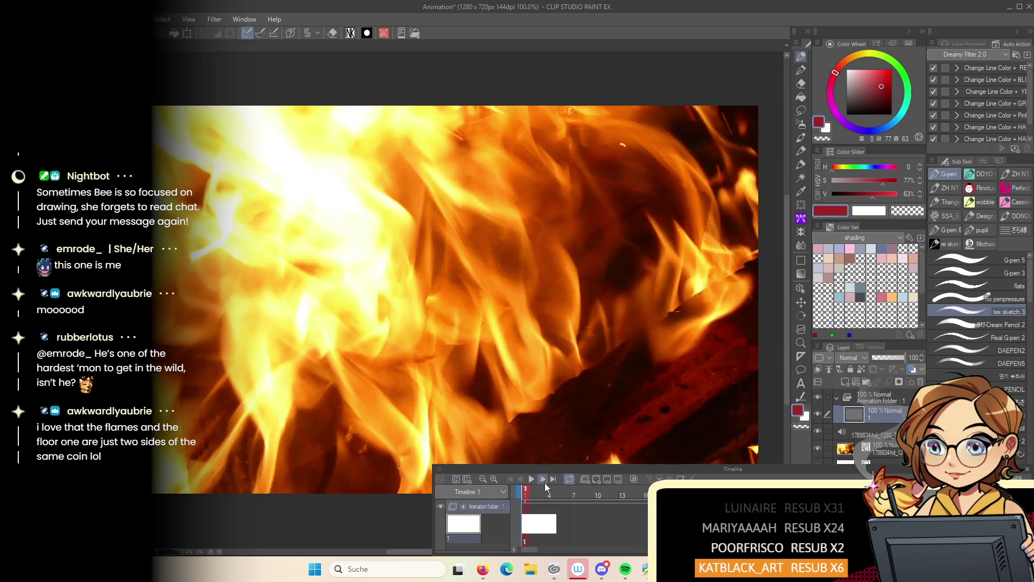
pyautogui.click(531, 479)
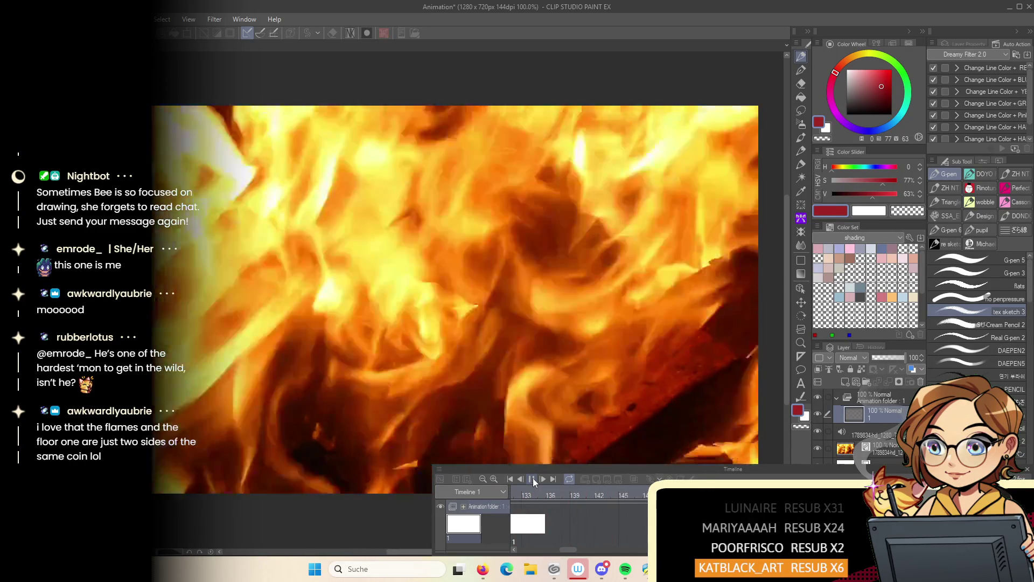
pyautogui.click(532, 477)
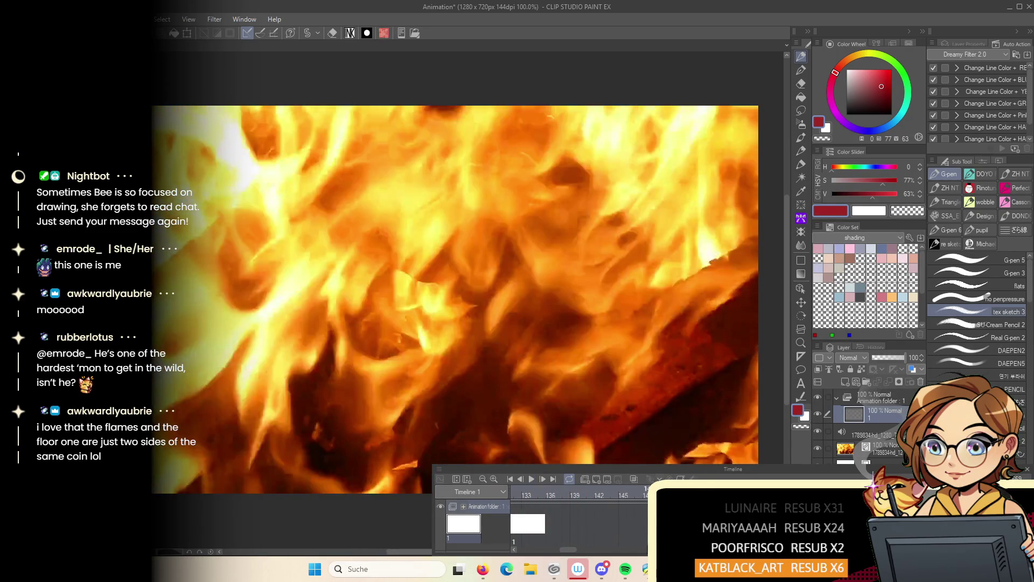
# Scrub back through the fire video frames and set the playhead to frame 2
pyautogui.moveTo(673, 569)
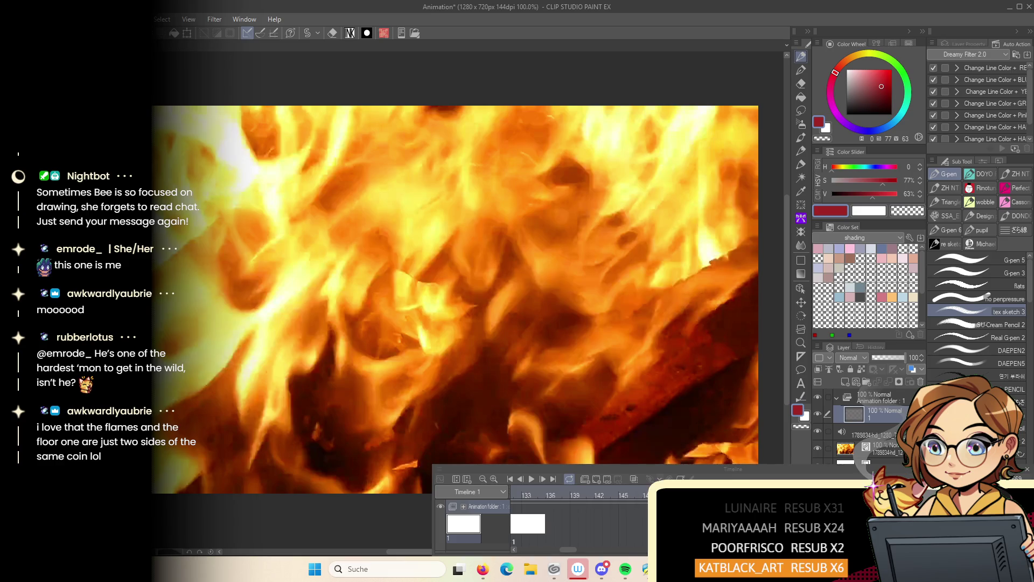
pyautogui.click(632, 515)
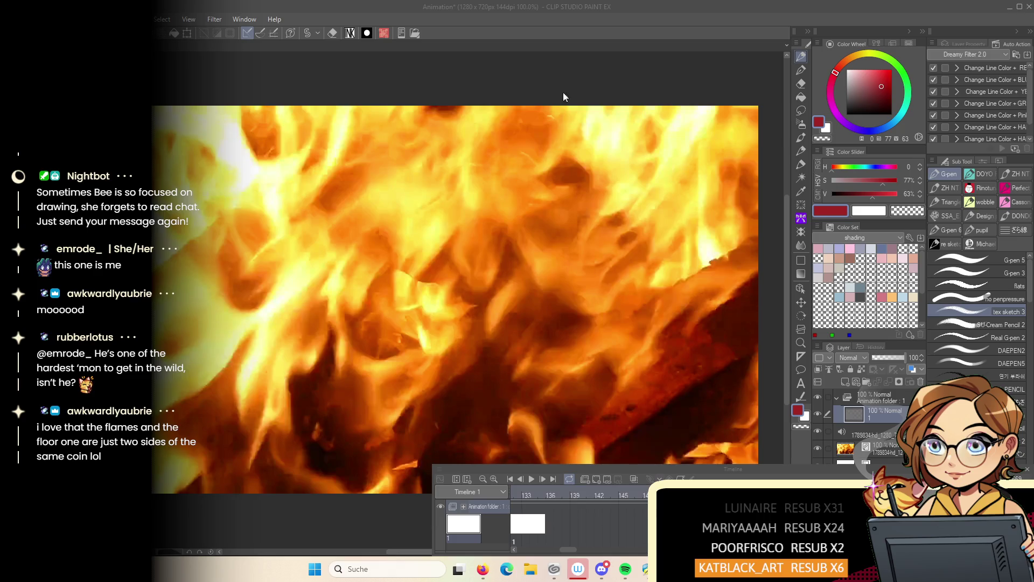
pyautogui.click(531, 38)
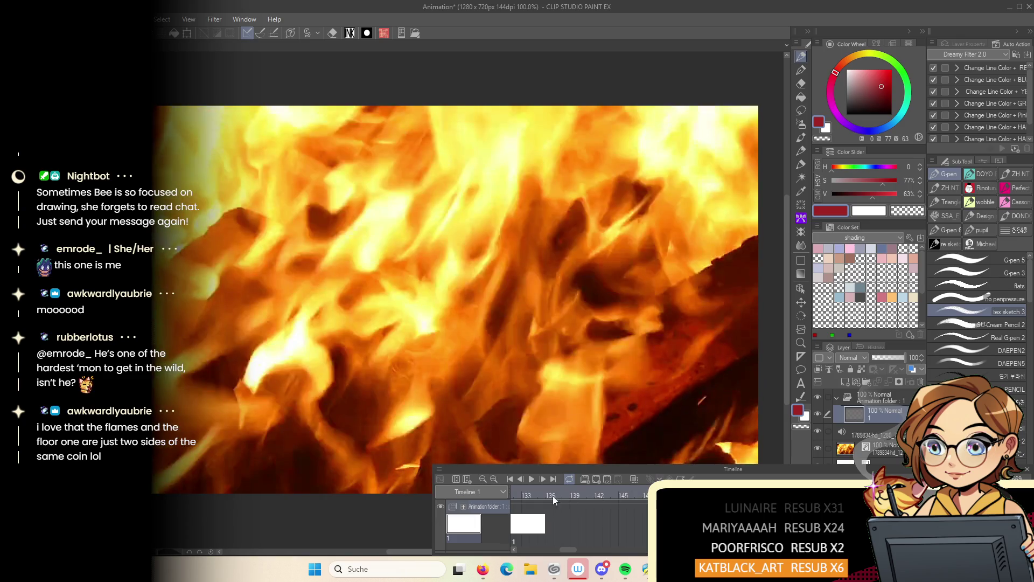
pyautogui.moveTo(553, 496); pyautogui.dragTo(481, 499)
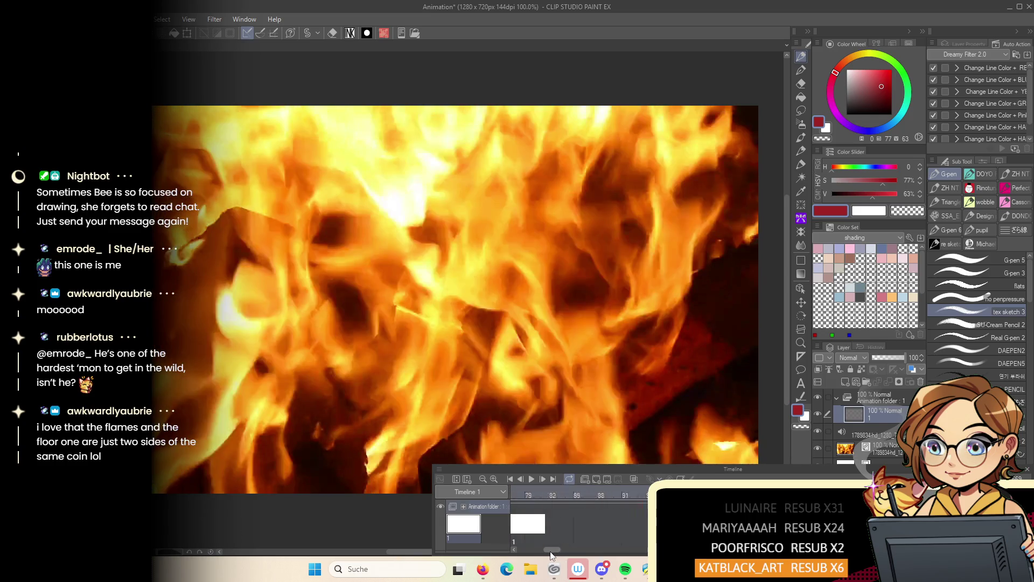
pyautogui.moveTo(567, 549); pyautogui.dragTo(525, 549)
pyautogui.moveTo(617, 497); pyautogui.dragTo(667, 494)
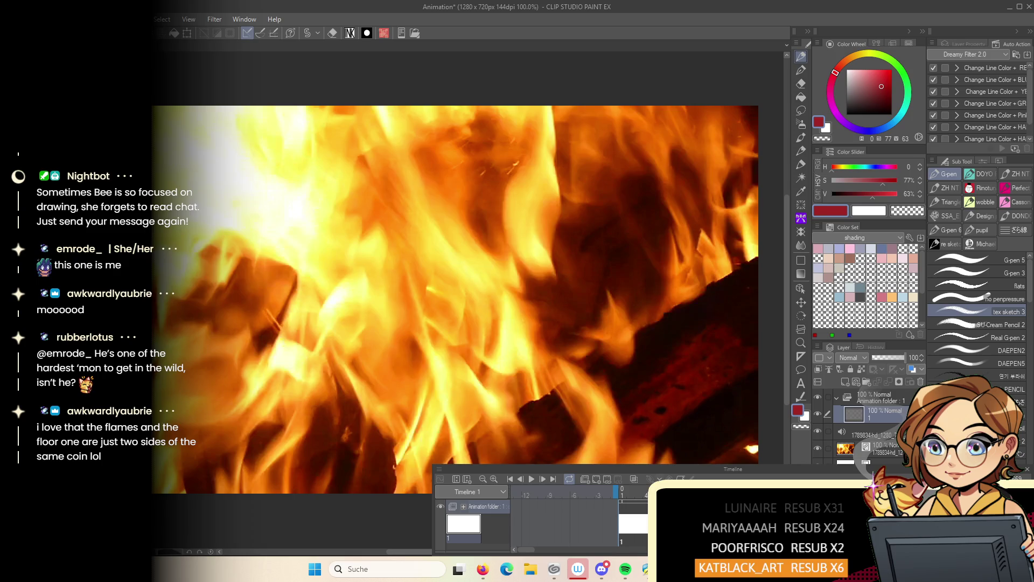
# Scroll the view right and back left to look over the fire footage
pyautogui.hscroll(5, 579, 517)
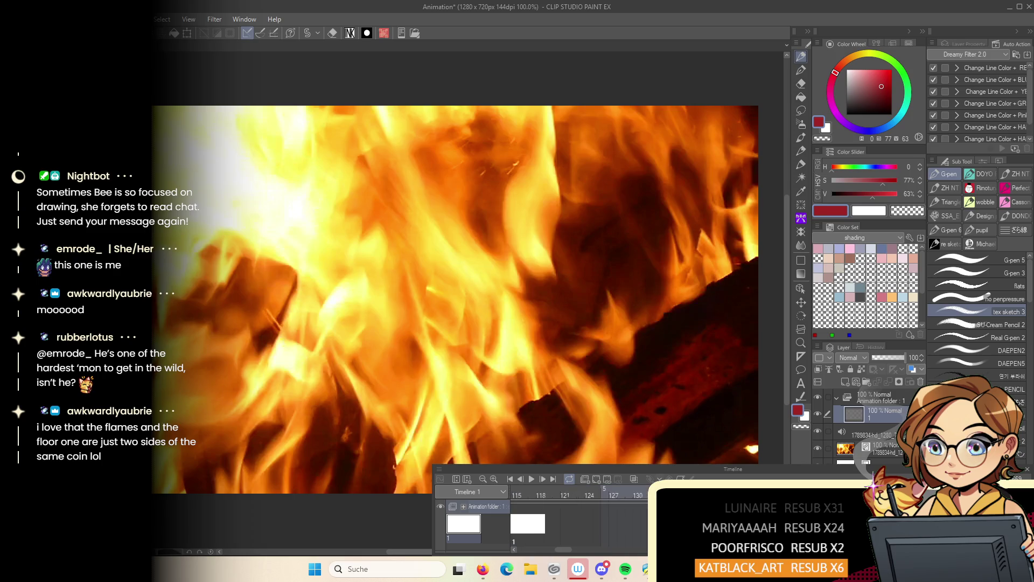
pyautogui.hscroll(20, 579, 517)
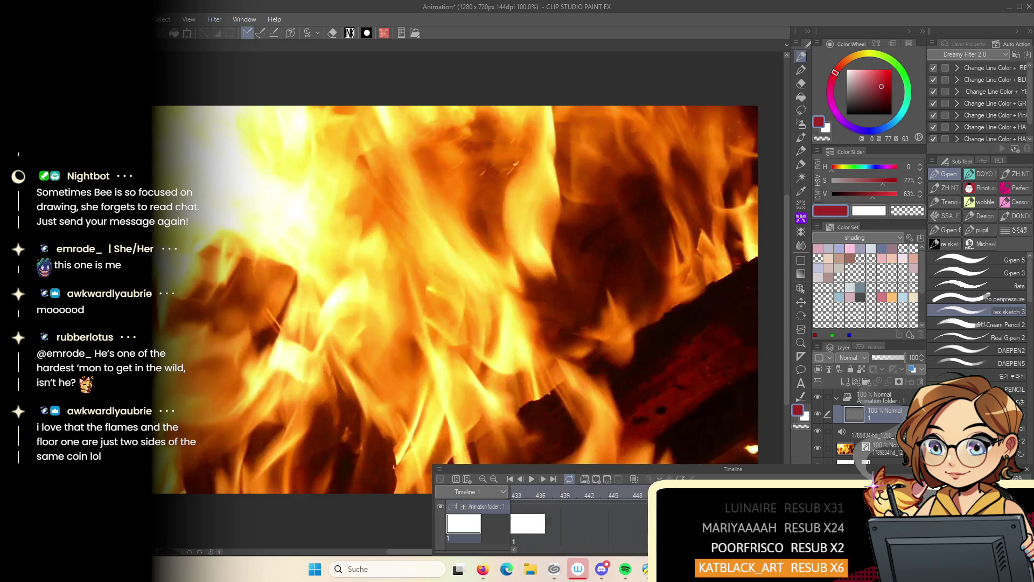
pyautogui.hscroll(13, 579, 517)
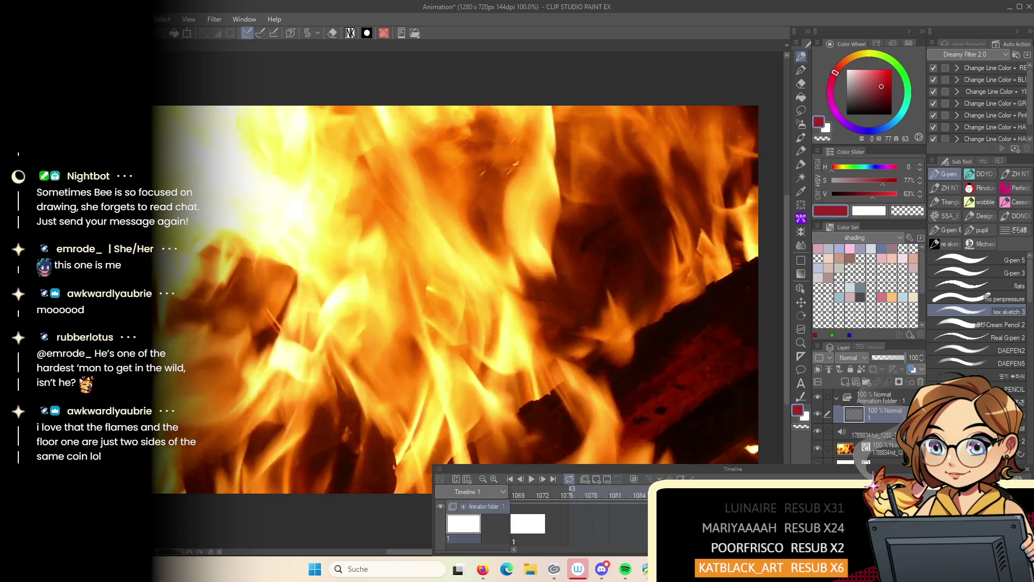
pyautogui.hscroll(20, 579, 517)
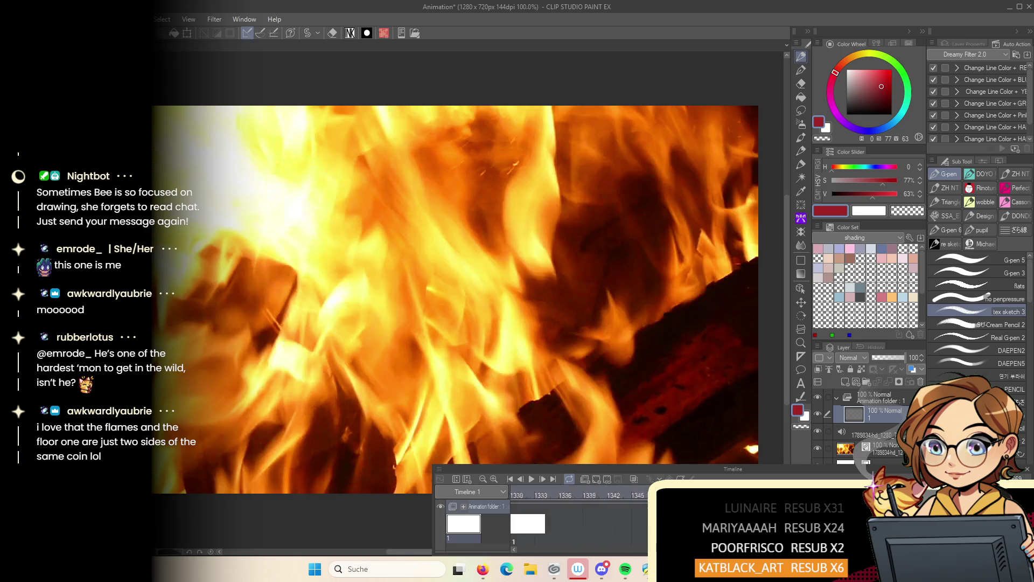
pyautogui.hscroll(2, 579, 517)
pyautogui.hscroll(-1, 579, 517)
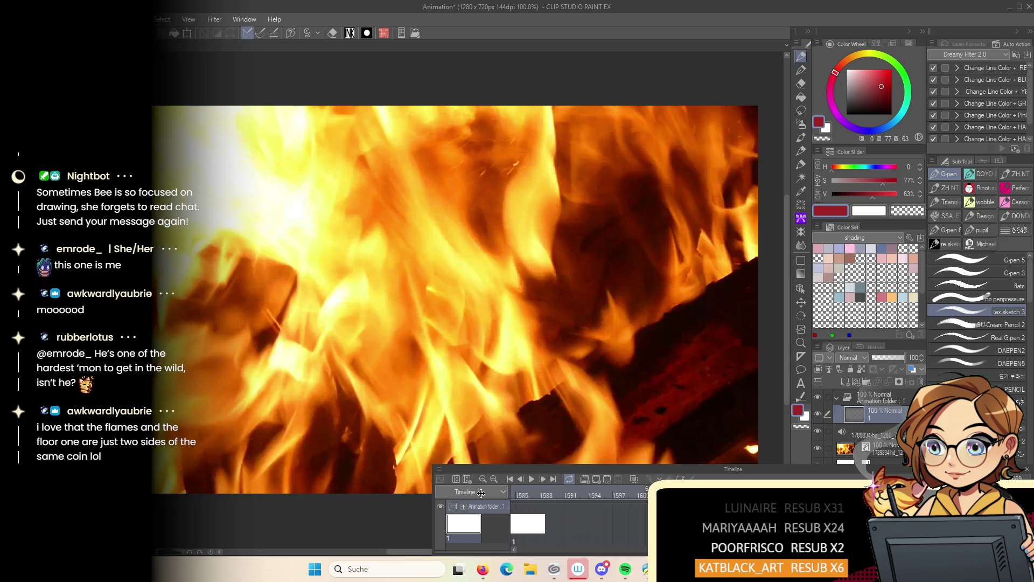
pyautogui.hscroll(-5, 480, 493)
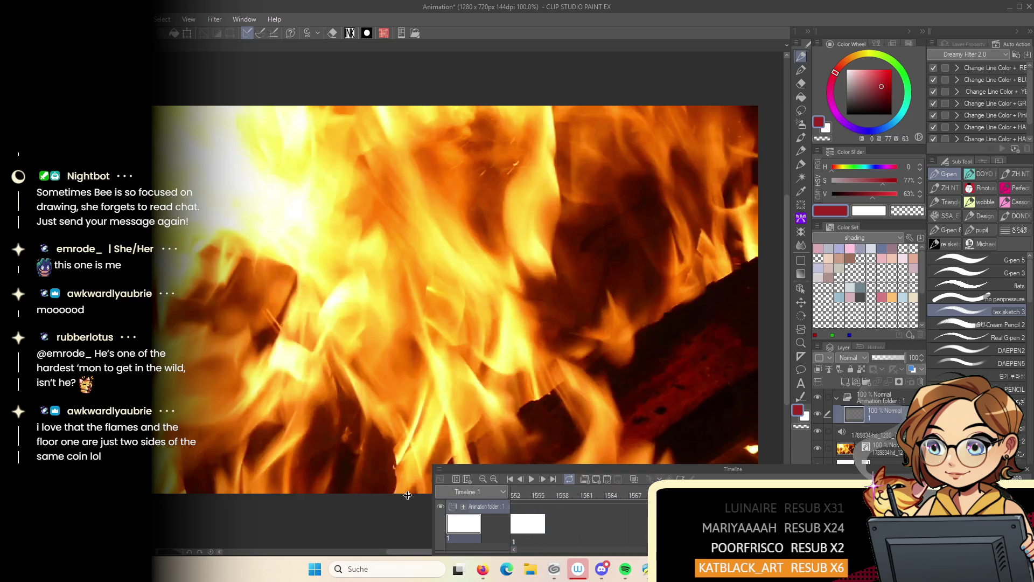
pyautogui.hscroll(-12, 232, 503)
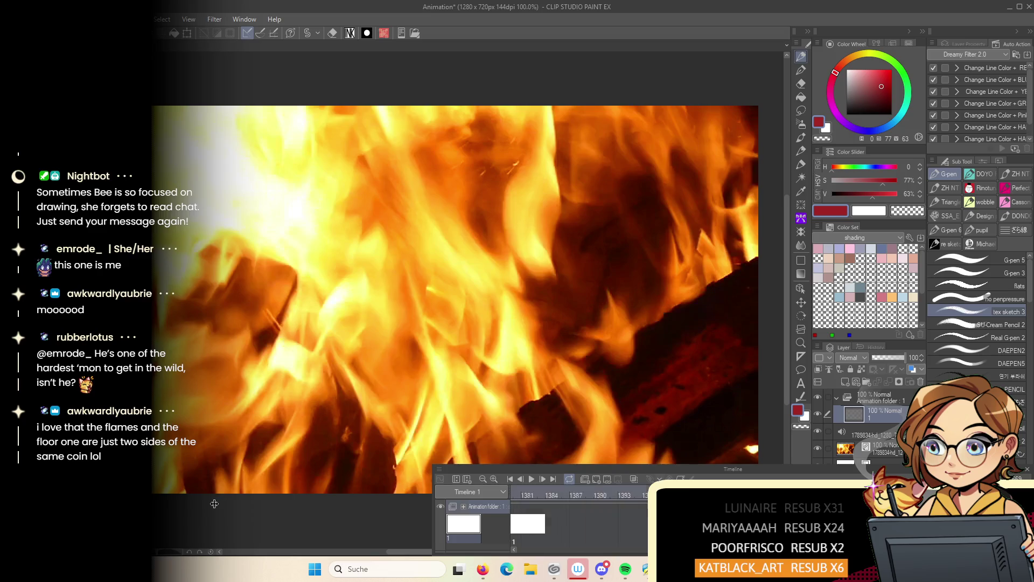
pyautogui.hscroll(-15, 199, 503)
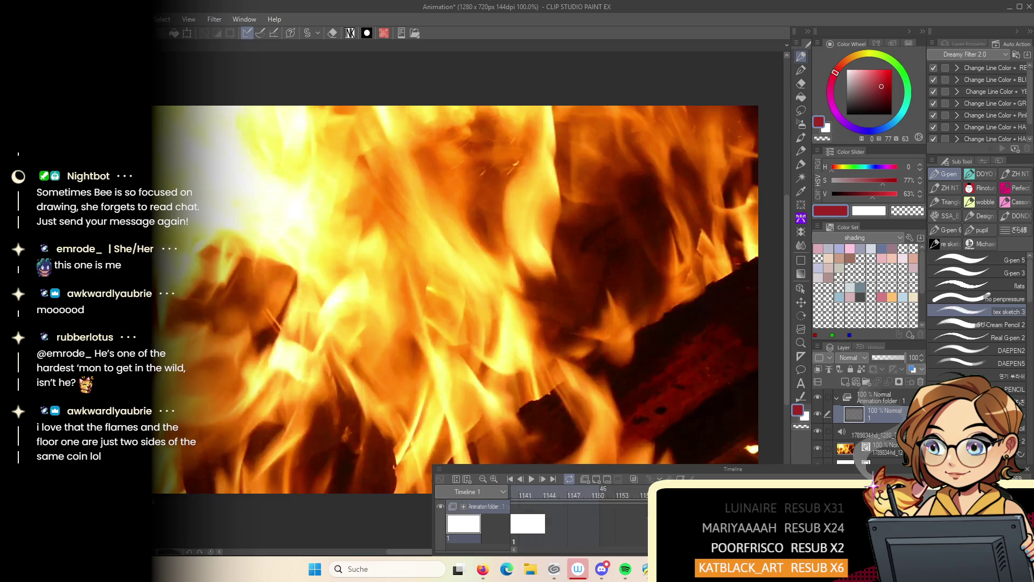
pyautogui.hscroll(-15, 579, 495)
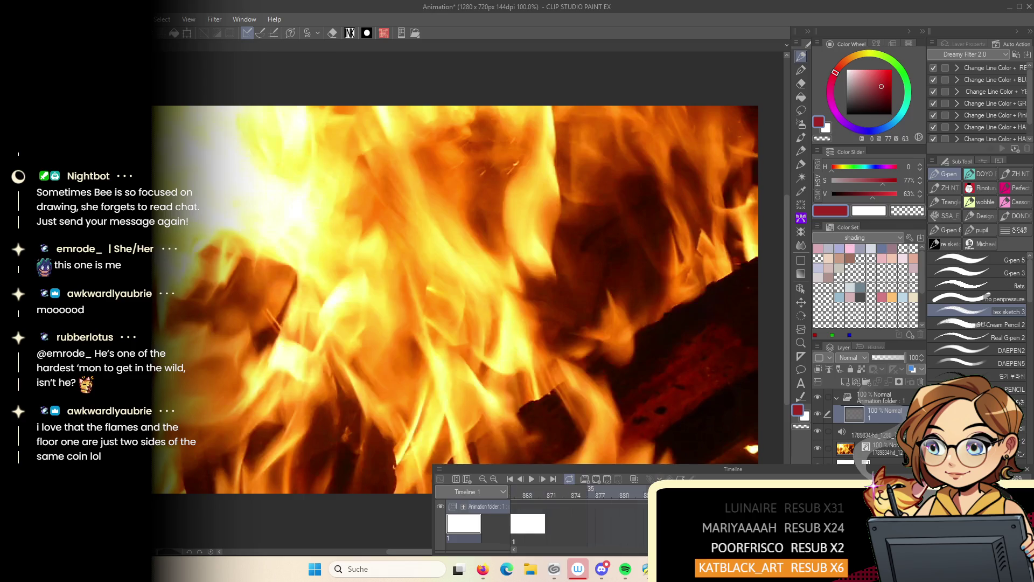
pyautogui.hscroll(-15, 579, 495)
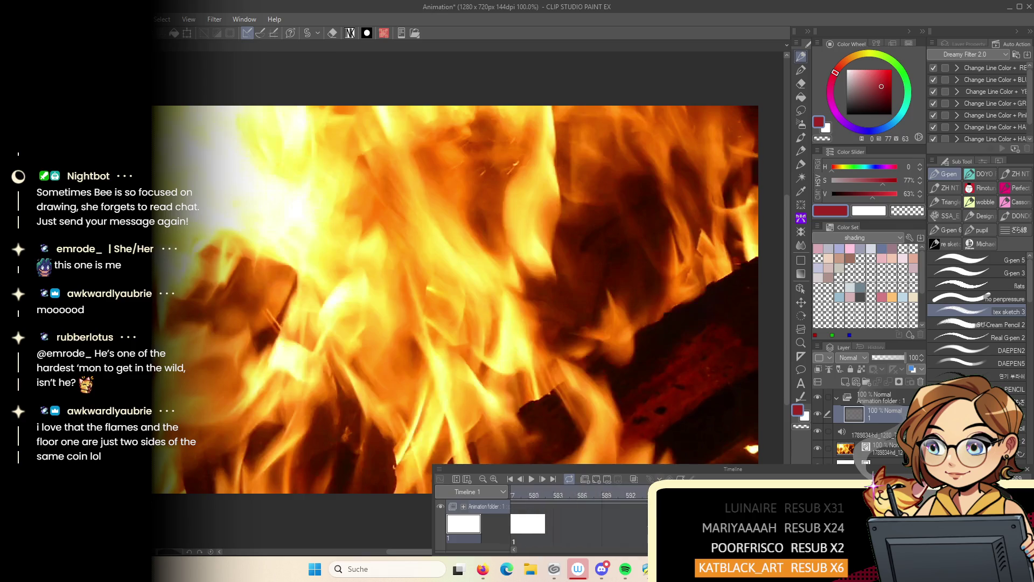
pyautogui.hscroll(-15, 579, 494)
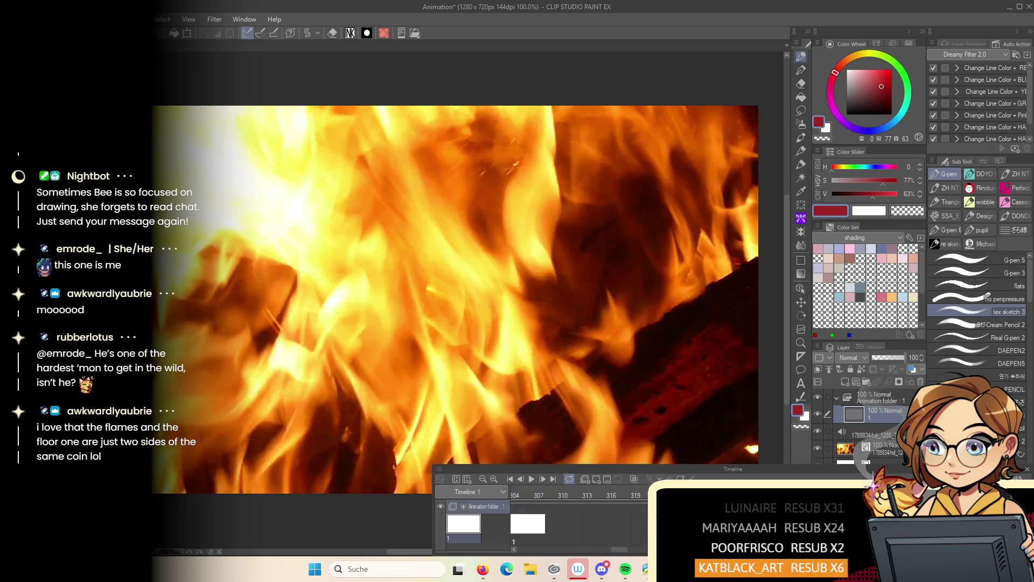
pyautogui.hscroll(-10, 579, 494)
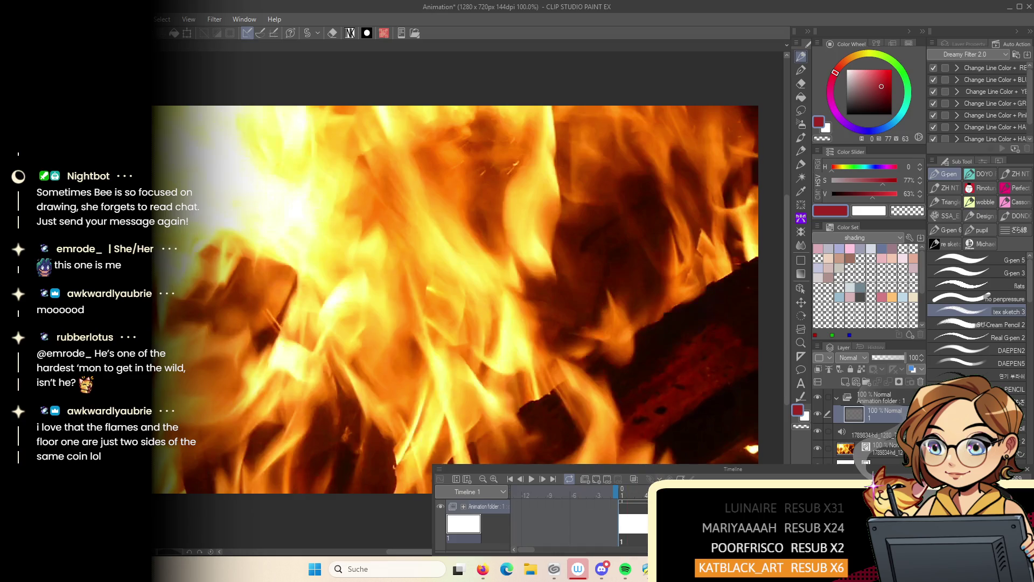
# Replay the fire video from the start, then zoom out to see the whole 1280x720 frame
pyautogui.click(530, 479)
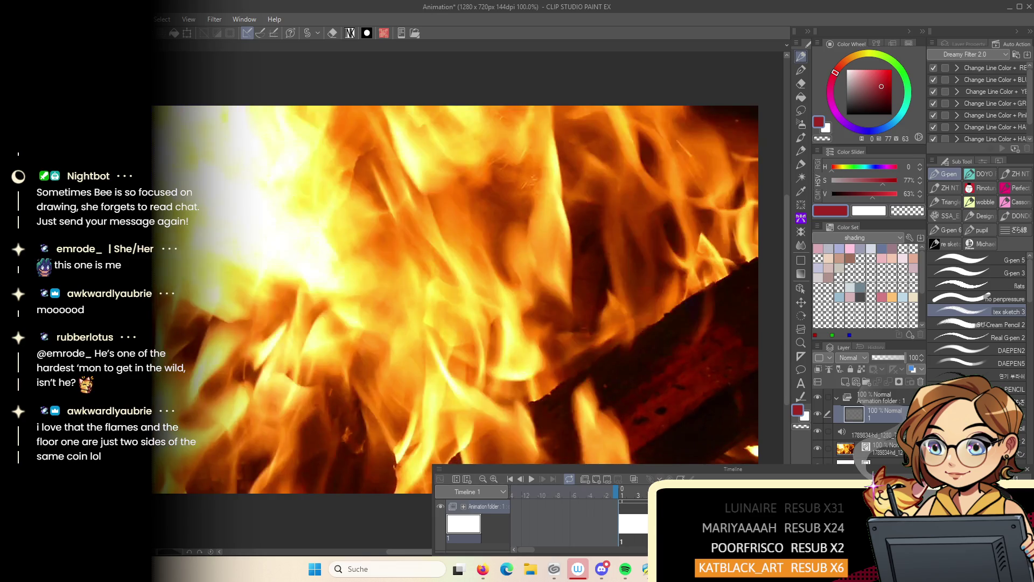
pyautogui.click(529, 480)
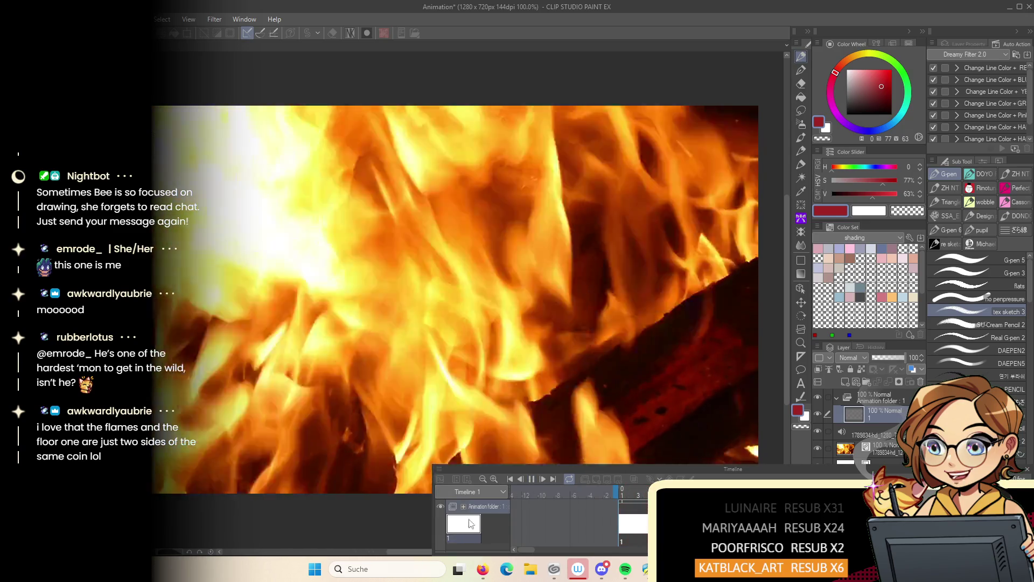
pyautogui.click(533, 480)
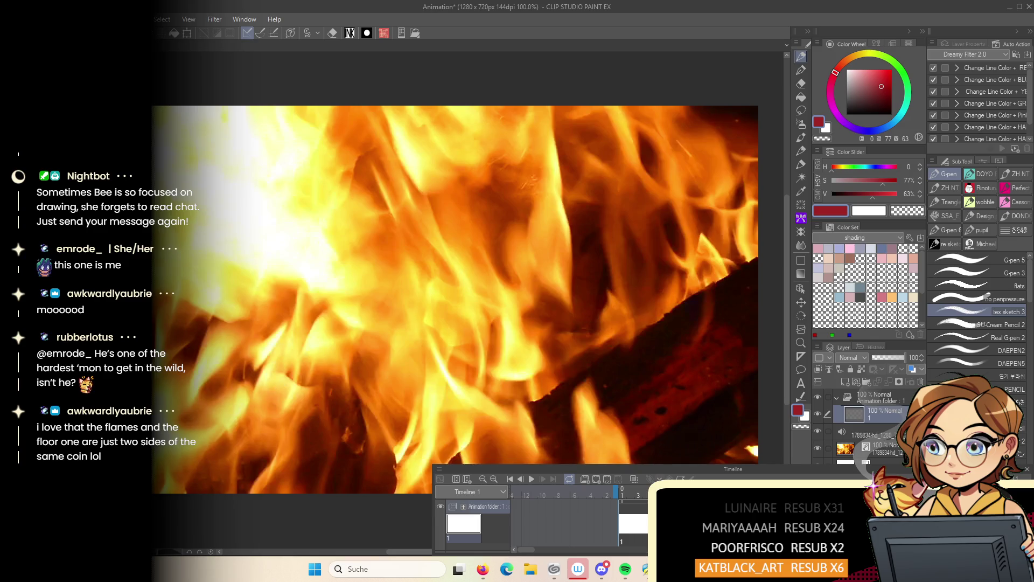
pyautogui.scroll(-2, 416, 386)
pyautogui.scroll(-2, 416, 386)
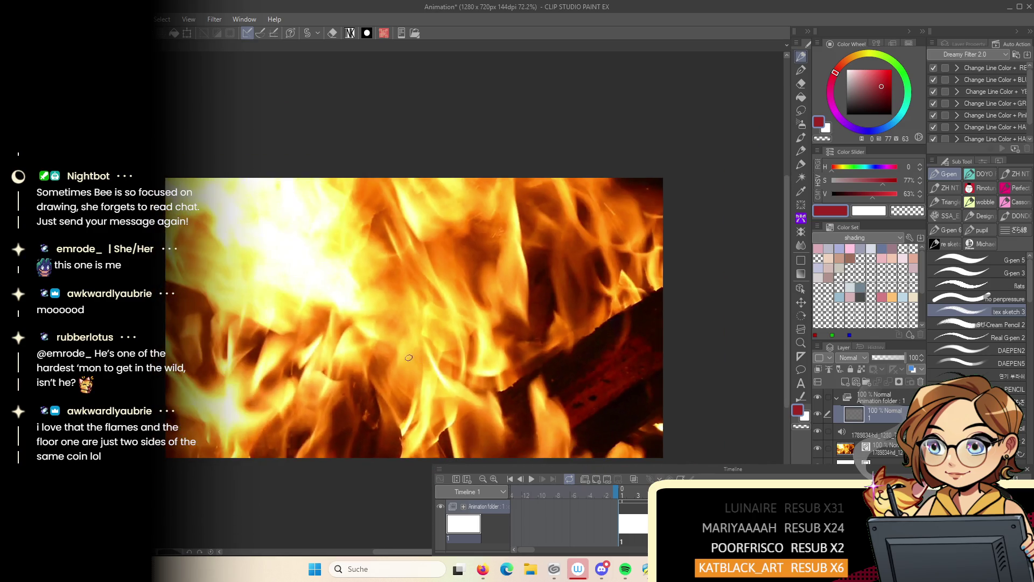
# Change the canvas size to width 720 anchored middle-left, making a 720x720 square
pyautogui.click(40, 19)
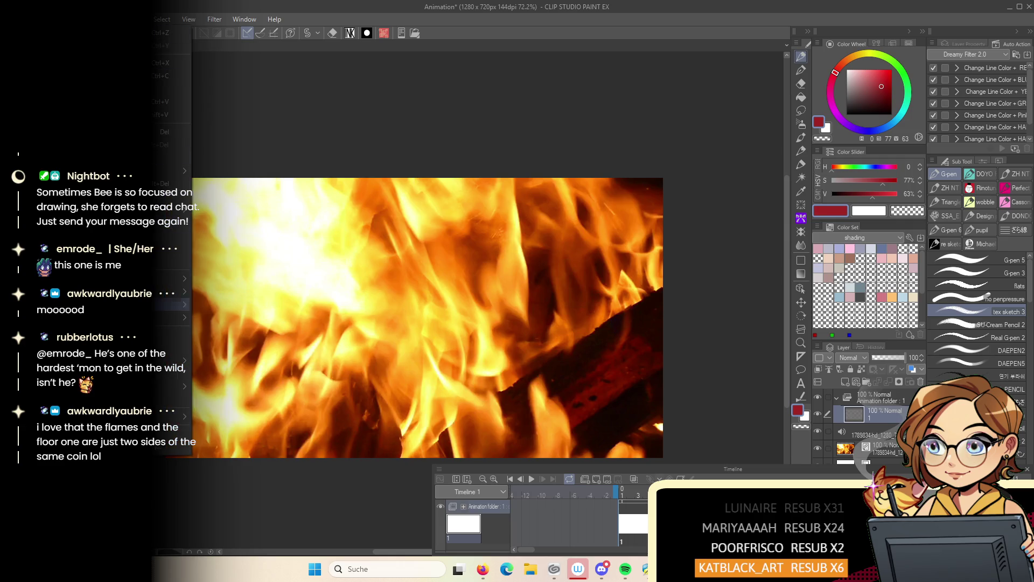
pyautogui.click(172, 348)
pyautogui.click(596, 114)
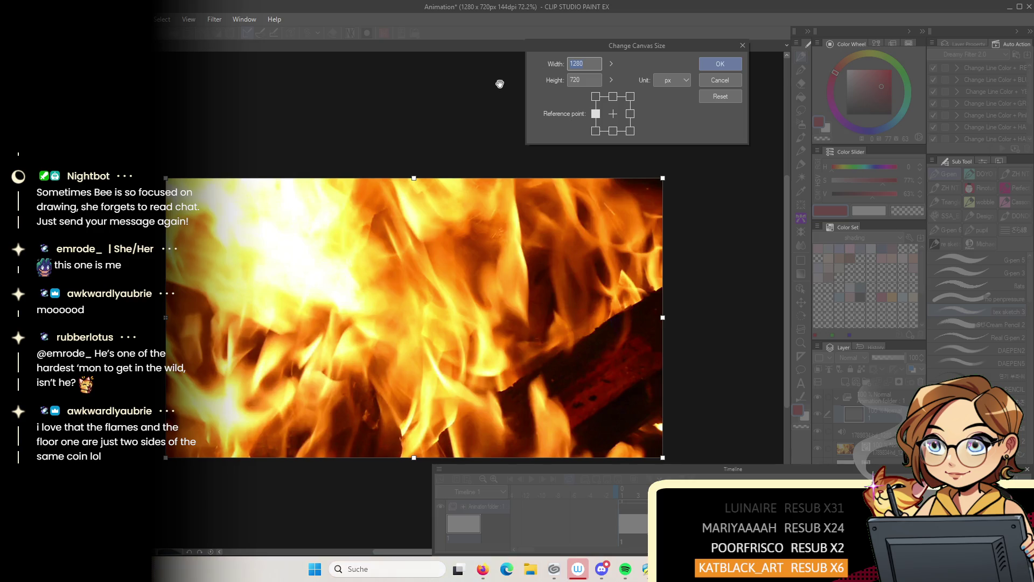
pyautogui.write('720')
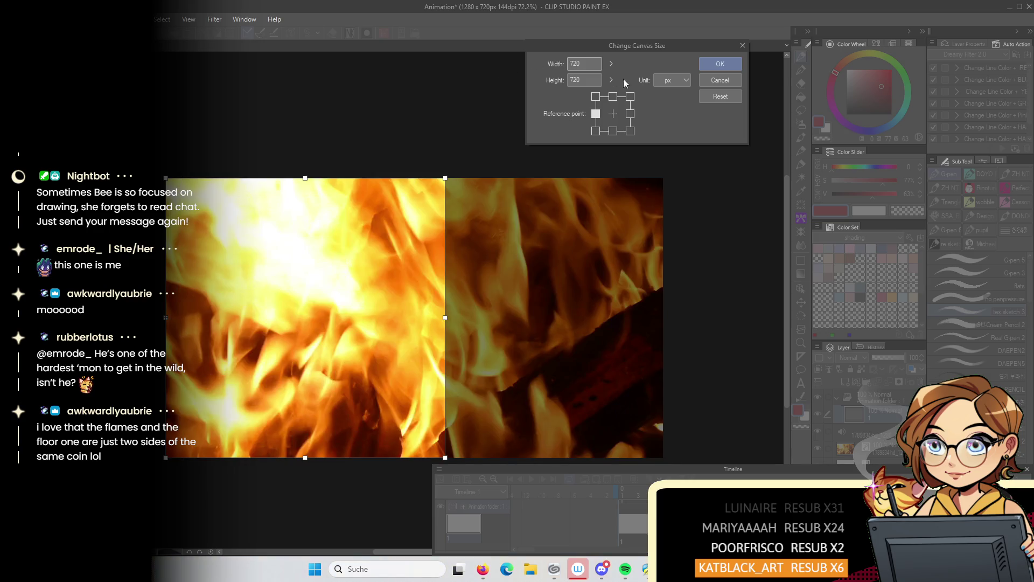
pyautogui.click(711, 81)
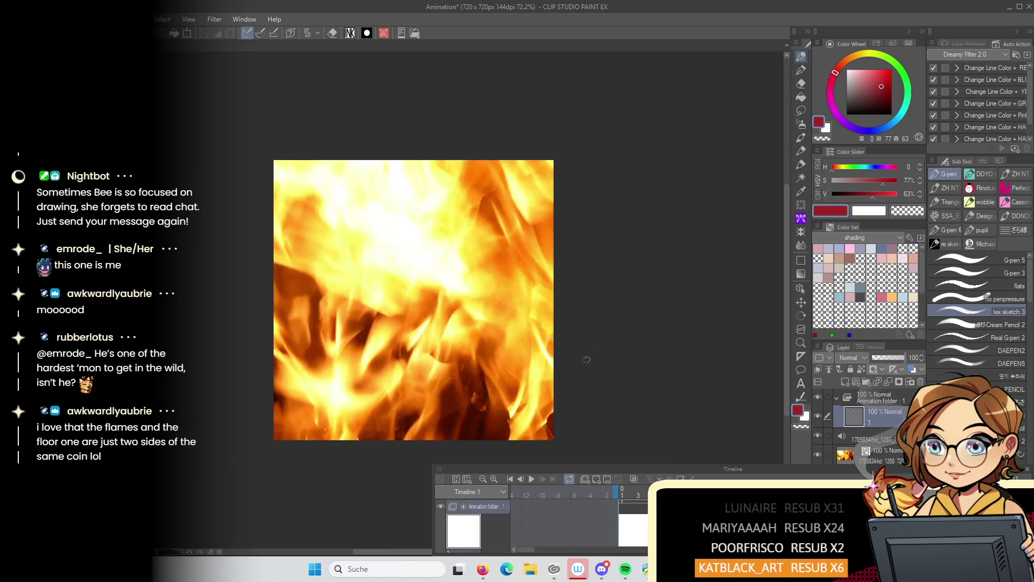
# Play the cropped fire animation on the Timeline and stop it to check the result
pyautogui.click(531, 480)
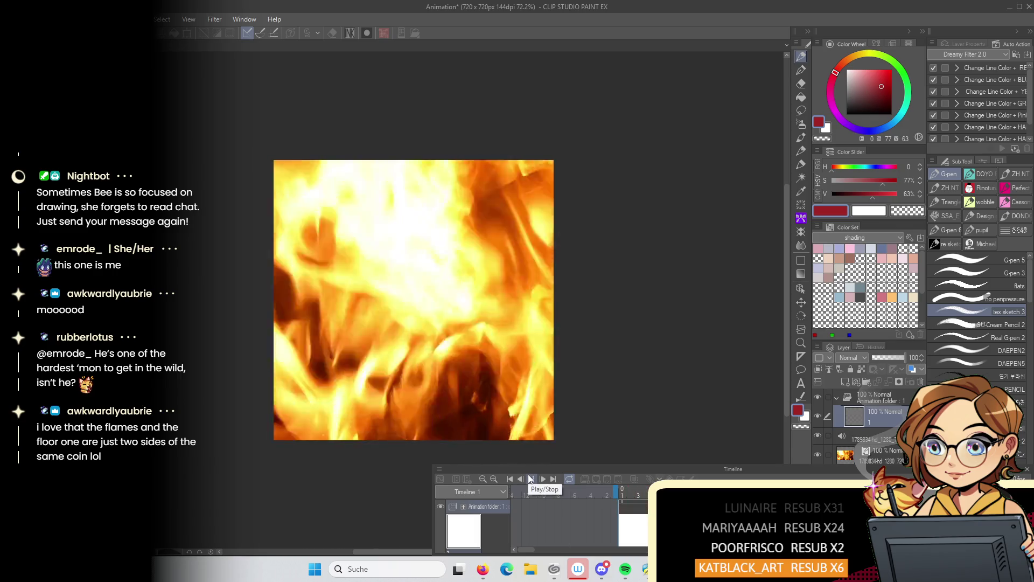
pyautogui.click(528, 478)
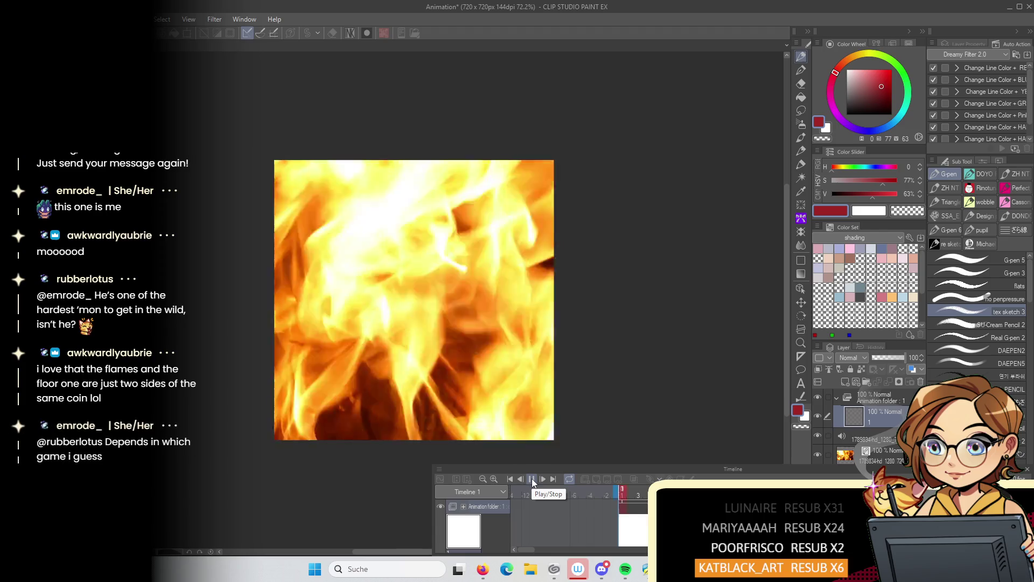
pyautogui.click(532, 479)
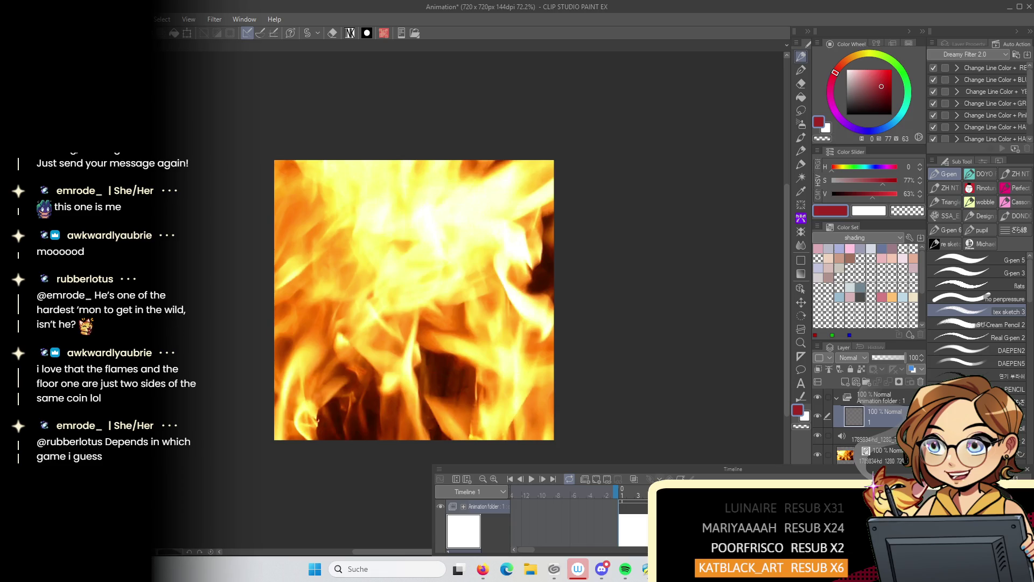
pyautogui.hotkey('ctrl', 'Tab')
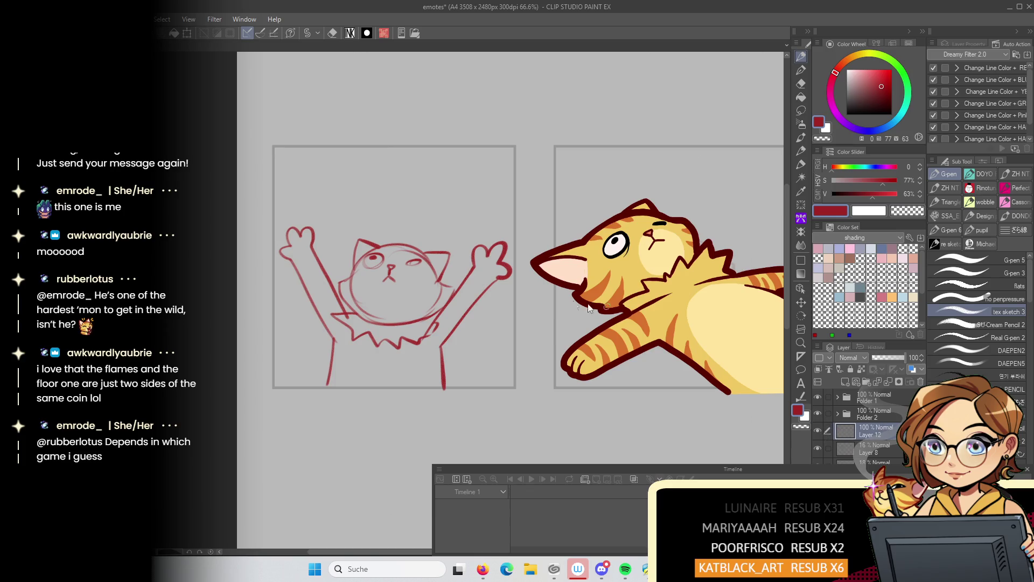
# Copy the raised-arms cat sketch layer and paste it onto a new layer in the fire animation
pyautogui.rightClick(502, 156)
pyautogui.click(531, 182)
pyautogui.hotkey('ctrl', 'Tab')
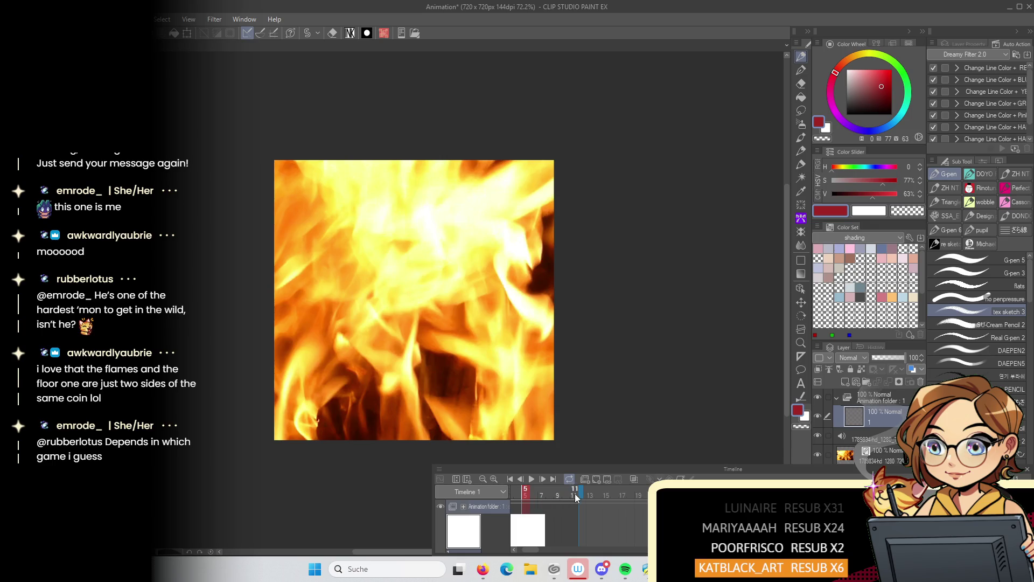
pyautogui.click(837, 398)
pyautogui.click(865, 397)
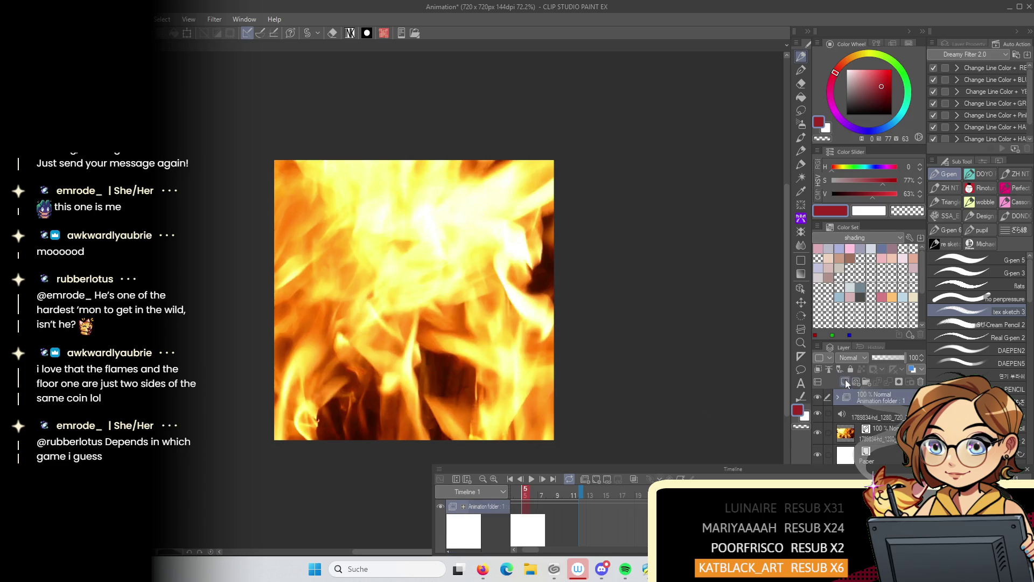
pyautogui.click(845, 380)
pyautogui.press('q')
pyautogui.click(550, 209)
pyautogui.press('k')
# Move the pasted cat sketch up, flip it horizontally and enlarge it over the flames
pyautogui.moveTo(474, 425)
pyautogui.mouseDown()
pyautogui.moveTo(483, 239)
pyautogui.moveTo(487, 247)
pyautogui.moveTo(544, 226)
pyautogui.moveTo(595, 156)
pyautogui.mouseUp()
pyautogui.press('p')
pyautogui.press('q')
pyautogui.click(466, 296)
pyautogui.moveTo(528, 267)
pyautogui.mouseDown()
pyautogui.moveTo(501, 314)
pyautogui.moveTo(504, 306)
pyautogui.mouseUp()
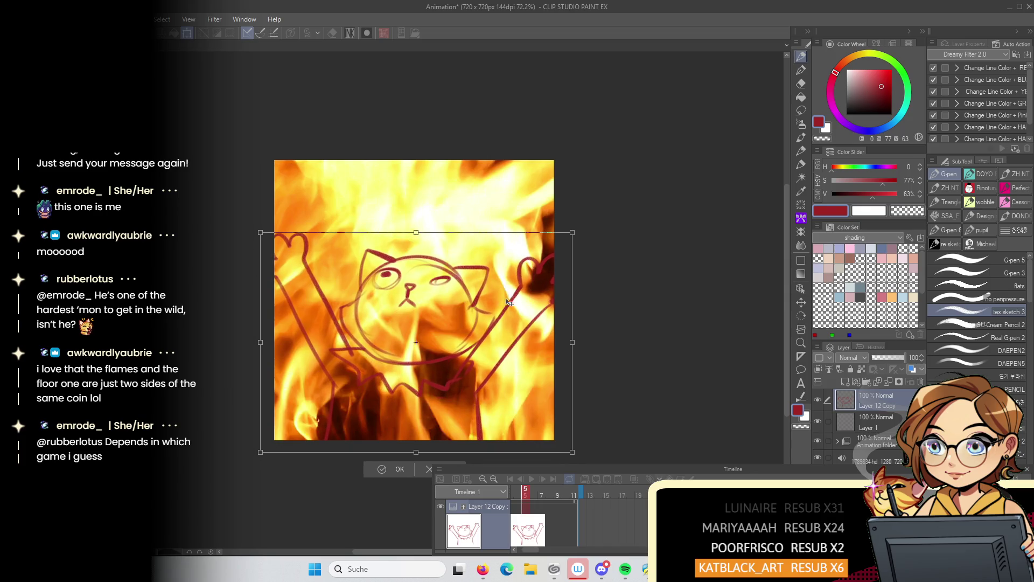
pyautogui.press('Return')
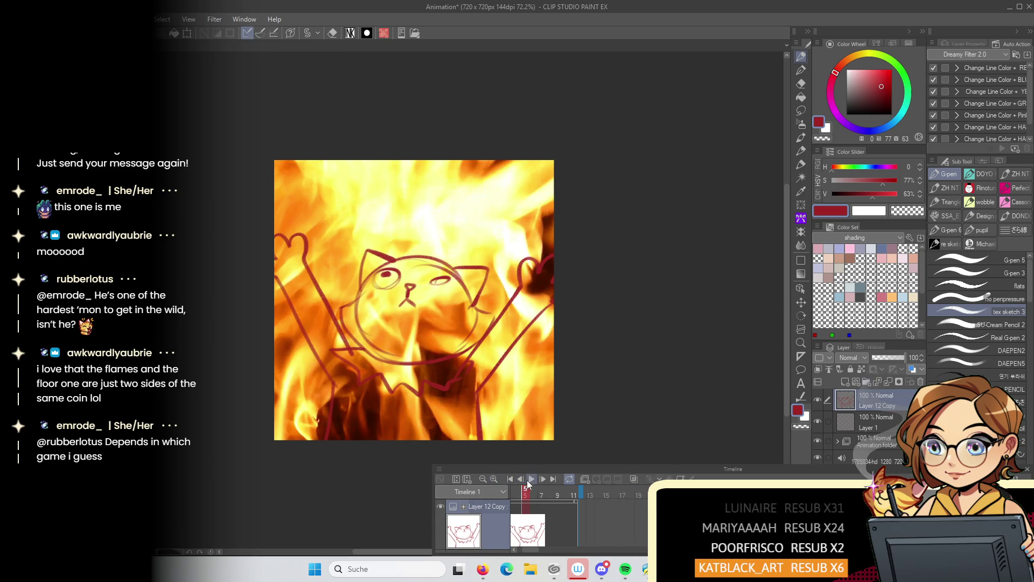
pyautogui.click(530, 480)
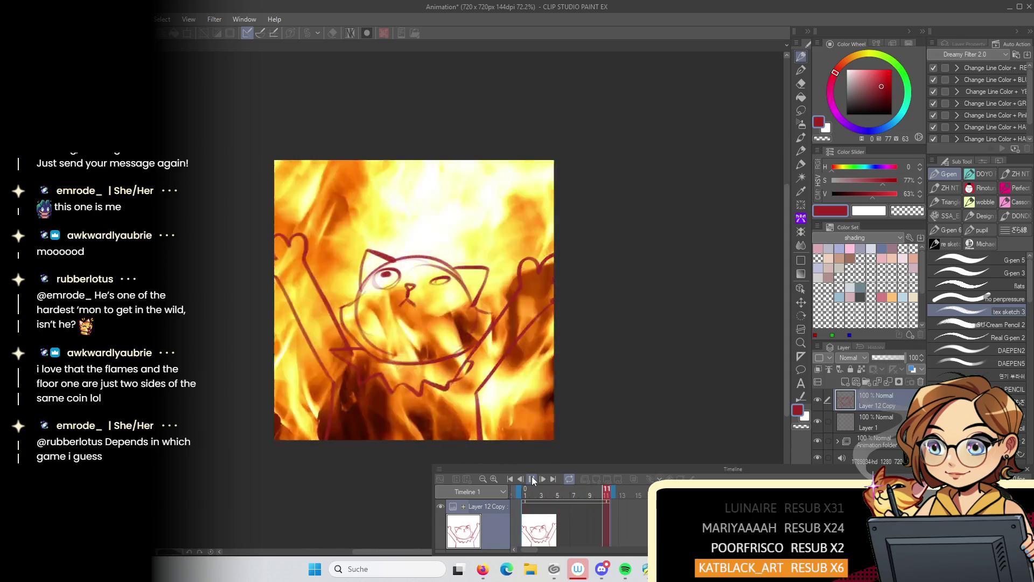
pyautogui.click(532, 479)
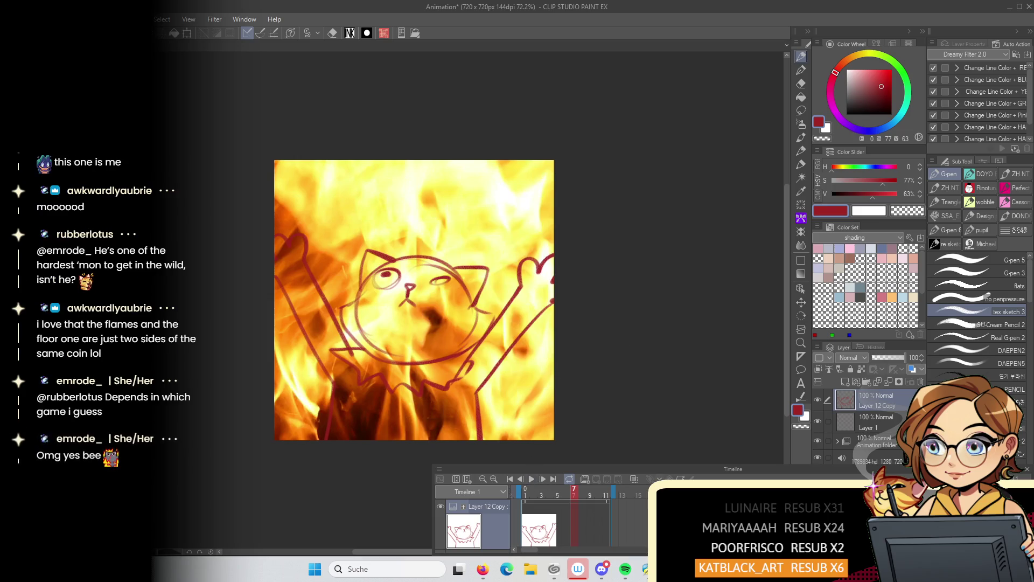
# Add a grey-filled background layer and a new empty layer for the line art
pyautogui.press('p')
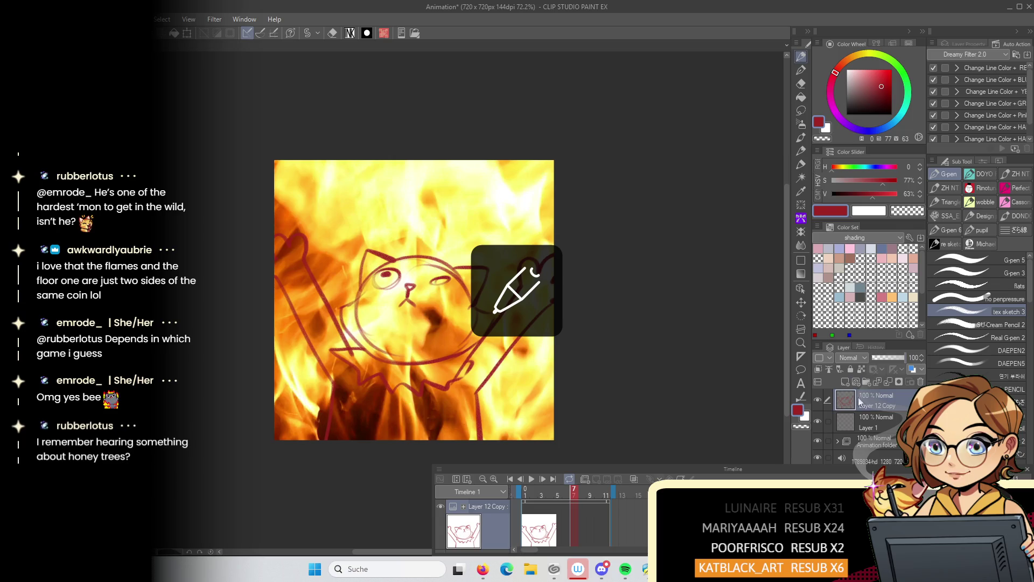
pyautogui.moveTo(875, 359); pyautogui.dragTo(884, 356)
pyautogui.click(868, 426)
pyautogui.click(845, 382)
pyautogui.click(846, 89)
pyautogui.hotkey('alt', 'BackSpace')
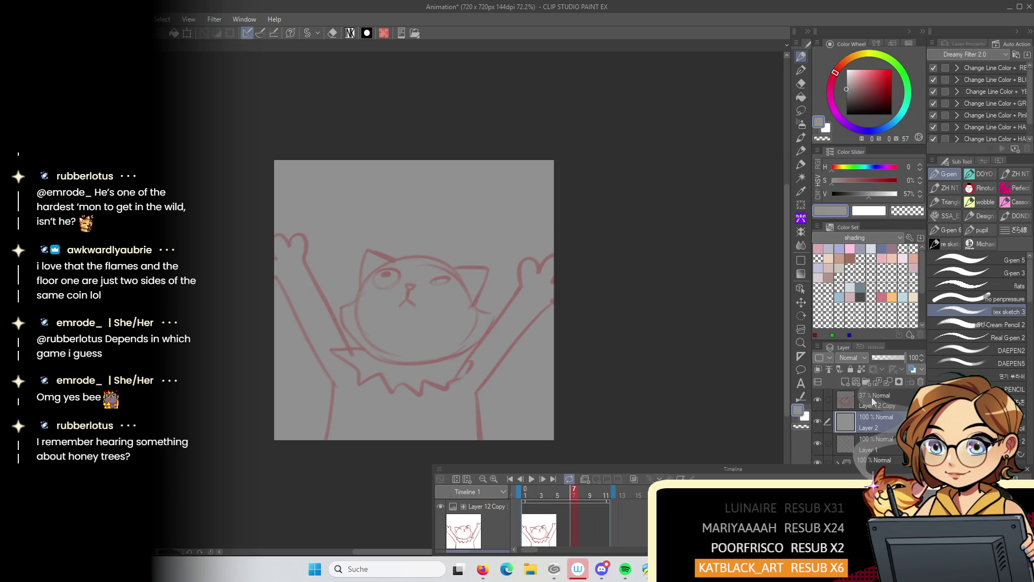
pyautogui.click(848, 381)
pyautogui.scroll(4, 461, 334)
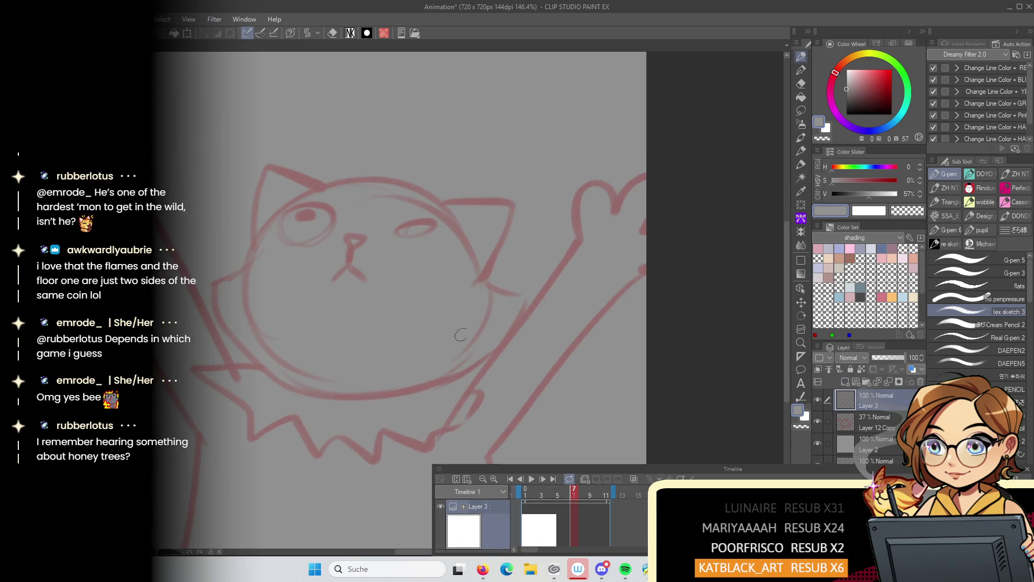
# With a thicker G-pen, ink the cat's left and right arm lines
pyautogui.click(1001, 273)
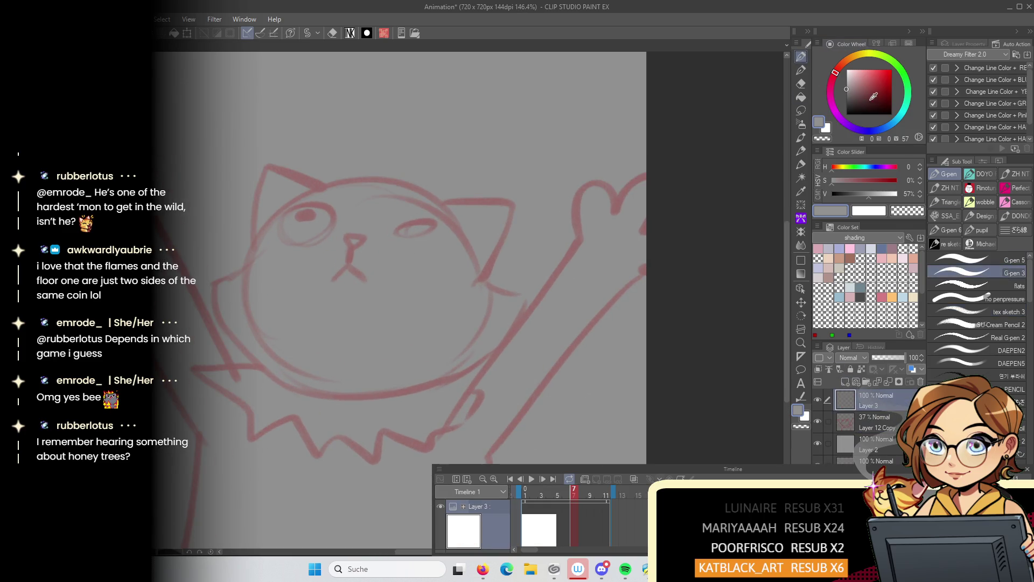
pyautogui.moveTo(498, 305)
pyautogui.mouseDown()
pyautogui.moveTo(544, 226)
pyautogui.moveTo(502, 216)
pyautogui.mouseUp()
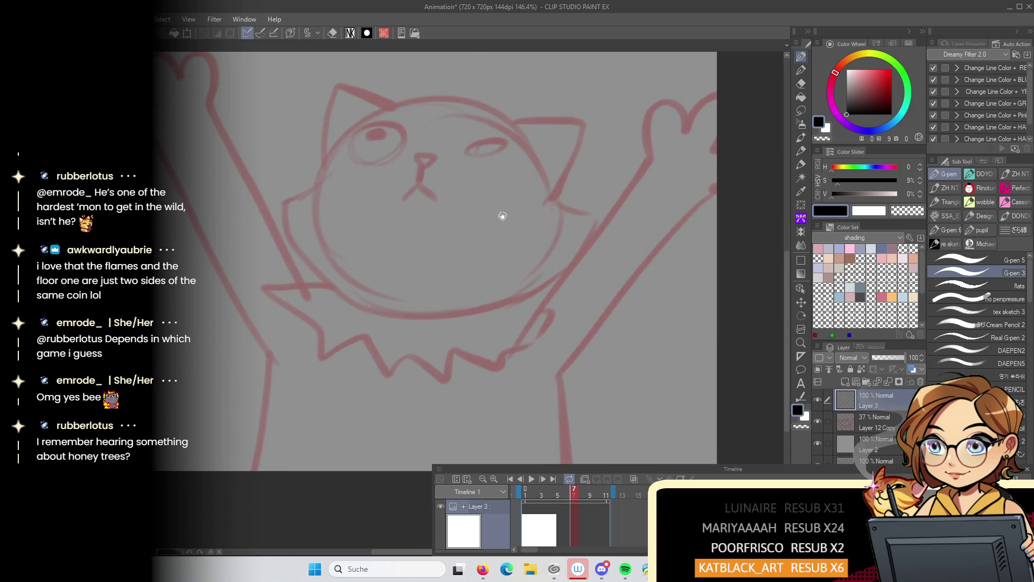
pyautogui.moveTo(155, 138)
pyautogui.mouseDown()
pyautogui.moveTo(267, 371)
pyautogui.moveTo(250, 469)
pyautogui.mouseUp()
pyautogui.moveTo(485, 307)
pyautogui.mouseDown()
pyautogui.moveTo(363, 270)
pyautogui.moveTo(296, 270)
pyautogui.mouseUp()
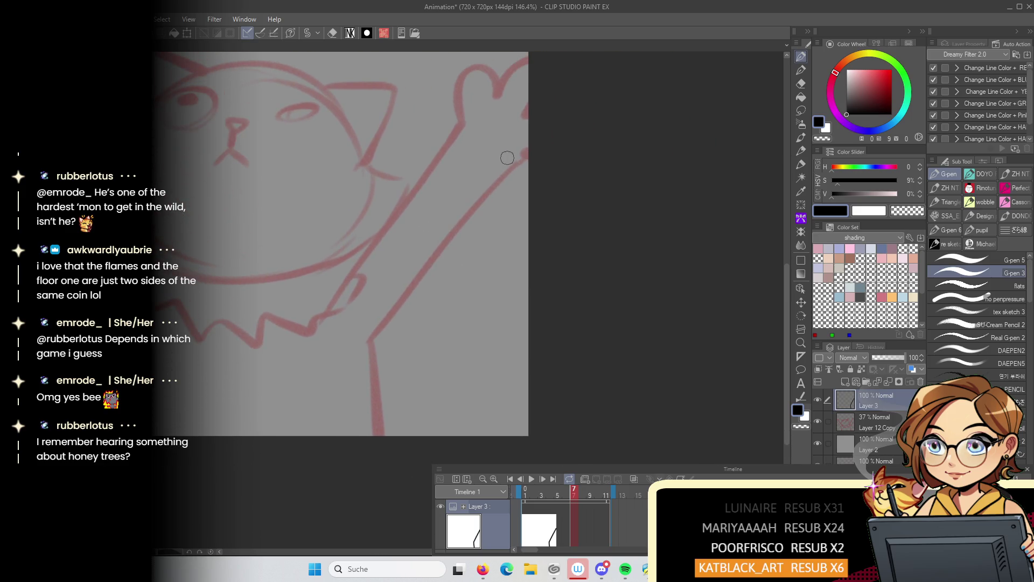
pyautogui.moveTo(514, 166)
pyautogui.mouseDown()
pyautogui.moveTo(376, 346)
pyautogui.moveTo(377, 438)
pyautogui.mouseUp()
pyautogui.scroll(-2, 418, 303)
pyautogui.scroll(3, 418, 303)
# Ink both cheek curves, the right shoulder and the raised right arm and paw
pyautogui.moveTo(327, 281); pyautogui.dragTo(541, 266)
pyautogui.scroll(2, 330, 211)
pyautogui.moveTo(301, 215)
pyautogui.mouseDown()
pyautogui.moveTo(301, 229)
pyautogui.moveTo(240, 271)
pyautogui.moveTo(226, 322)
pyautogui.moveTo(293, 399)
pyautogui.mouseUp()
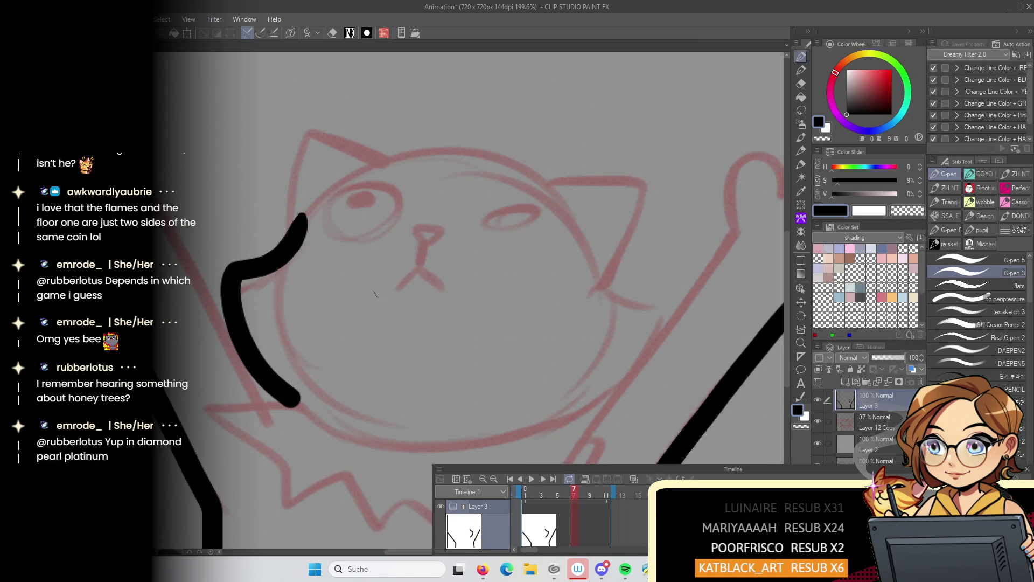
pyautogui.moveTo(583, 314)
pyautogui.mouseDown()
pyautogui.moveTo(526, 261)
pyautogui.moveTo(504, 266)
pyautogui.mouseUp()
pyautogui.moveTo(519, 216)
pyautogui.mouseDown()
pyautogui.moveTo(585, 257)
pyautogui.moveTo(560, 305)
pyautogui.moveTo(463, 377)
pyautogui.moveTo(423, 384)
pyautogui.mouseUp()
pyautogui.scroll(-5, 394, 362)
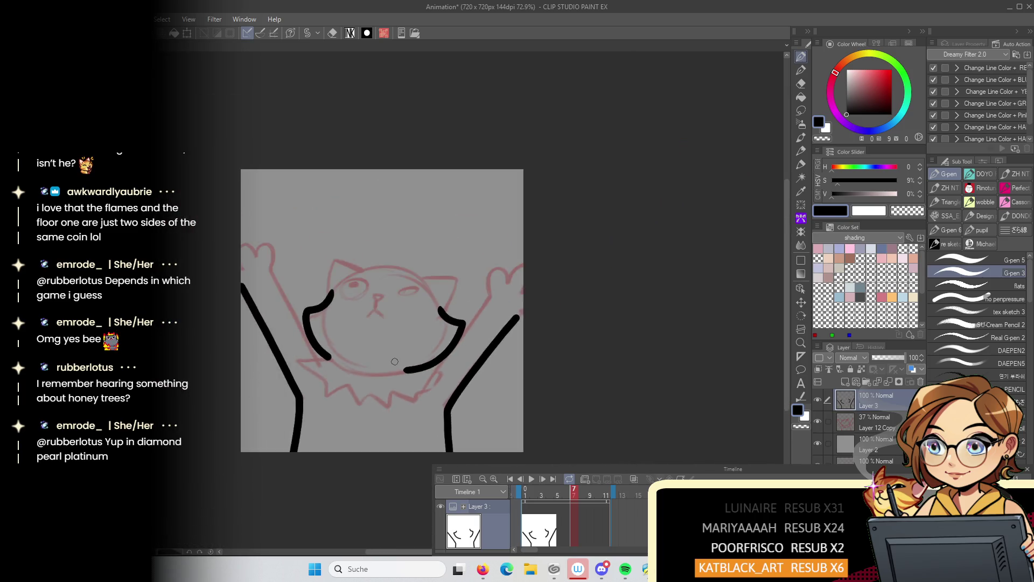
pyautogui.scroll(2, 385, 373)
pyautogui.scroll(3, 385, 373)
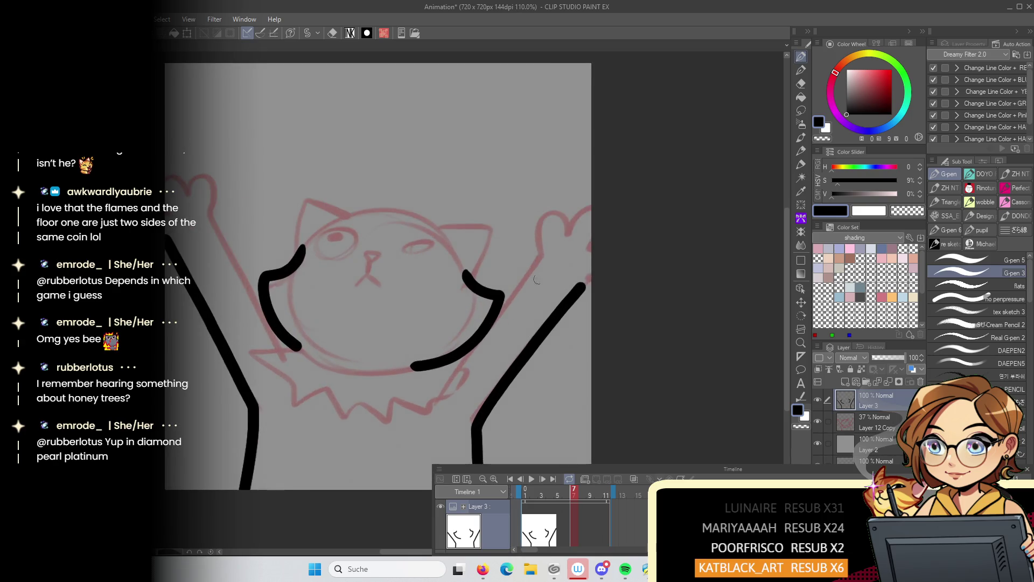
pyautogui.moveTo(479, 338)
pyautogui.mouseDown()
pyautogui.moveTo(536, 258)
pyautogui.moveTo(525, 232)
pyautogui.moveTo(559, 195)
pyautogui.moveTo(570, 211)
pyautogui.moveTo(598, 188)
pyautogui.mouseUp()
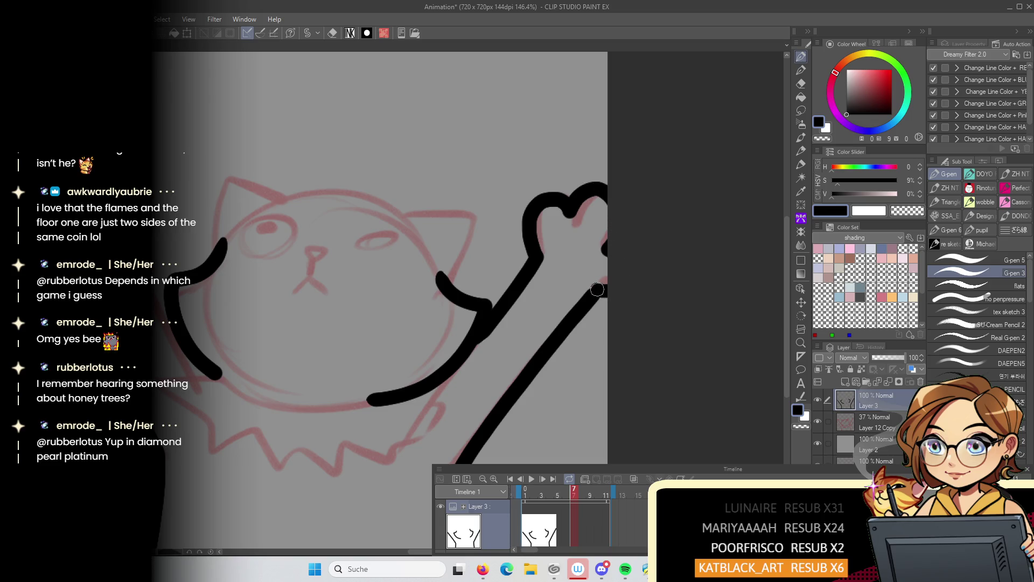
# Ink the left paw pad, the nose and mouth, and the arc beside the open eye
pyautogui.moveTo(36, 181)
pyautogui.mouseDown()
pyautogui.moveTo(162, 179)
pyautogui.moveTo(198, 162)
pyautogui.moveTo(237, 161)
pyautogui.moveTo(235, 222)
pyautogui.moveTo(329, 372)
pyautogui.mouseUp()
pyautogui.scroll(-3, 332, 359)
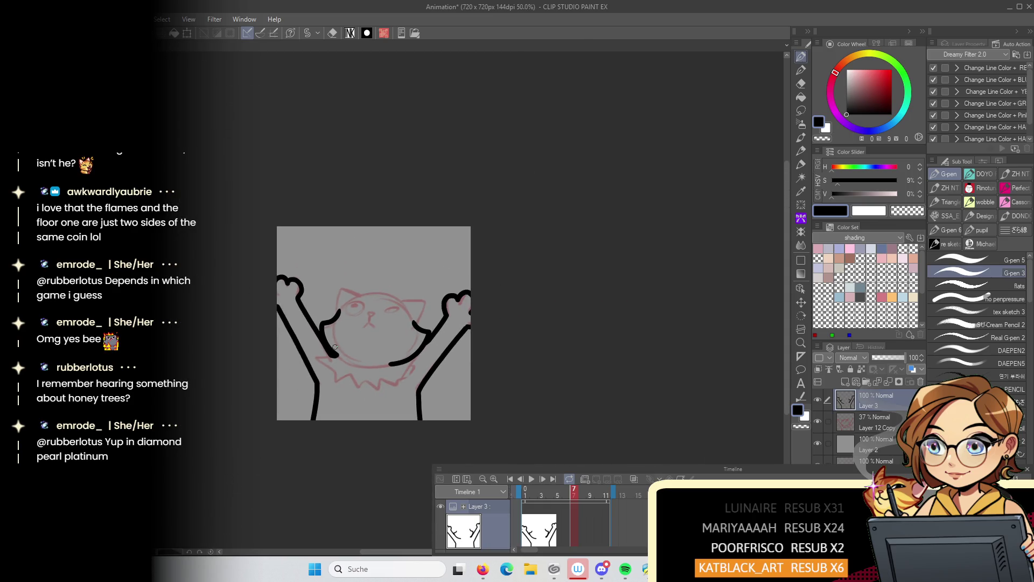
pyautogui.scroll(3, 335, 347)
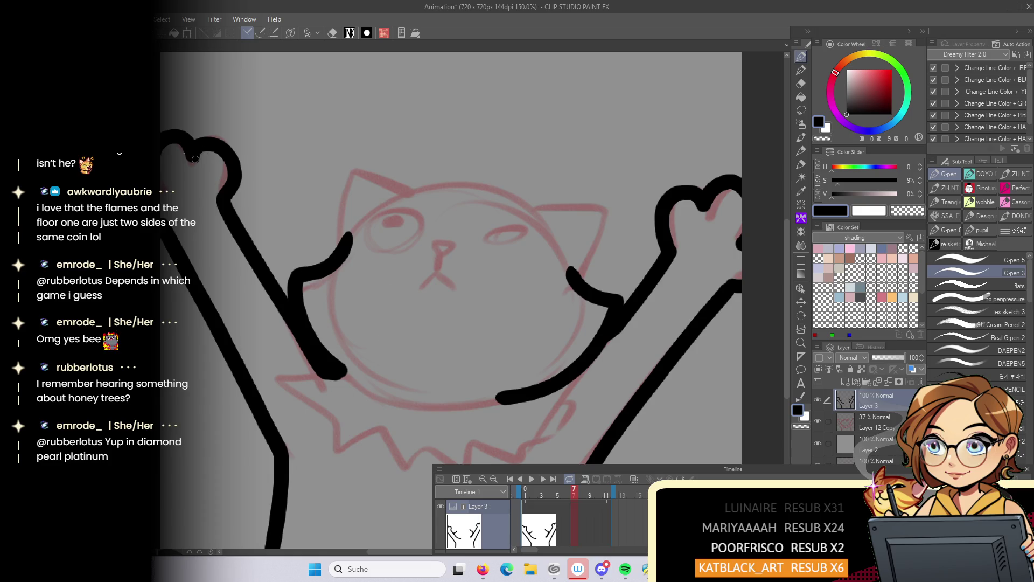
pyautogui.moveTo(215, 181); pyautogui.dragTo(211, 182)
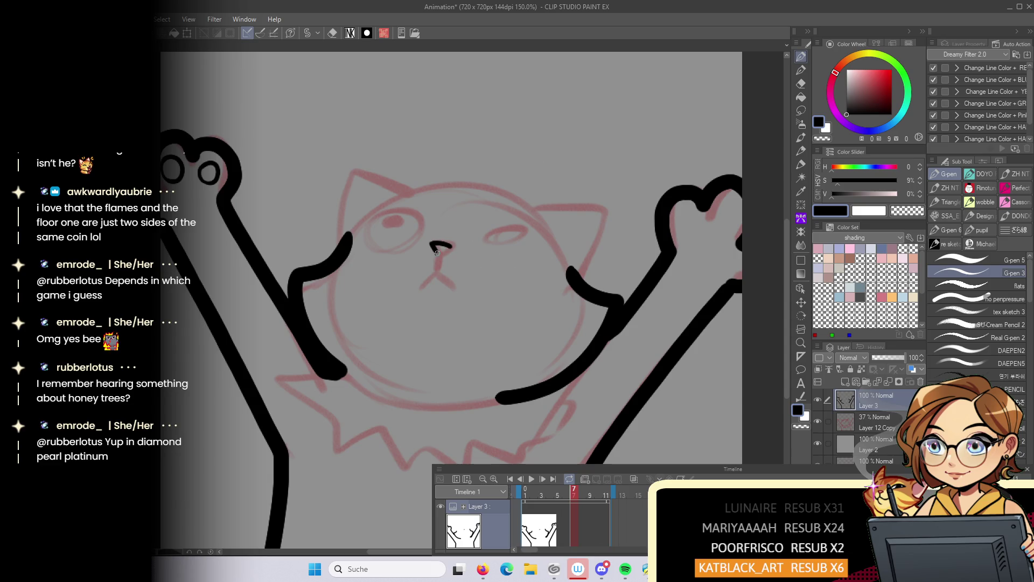
pyautogui.moveTo(435, 270); pyautogui.dragTo(421, 279)
pyautogui.moveTo(394, 209); pyautogui.dragTo(368, 239)
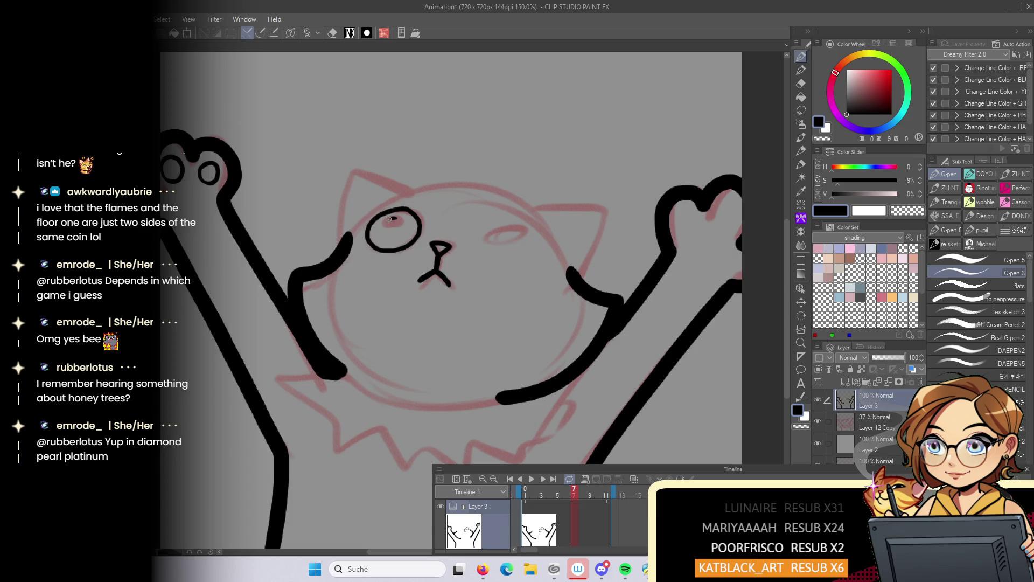
pyautogui.scroll(-6, 388, 222)
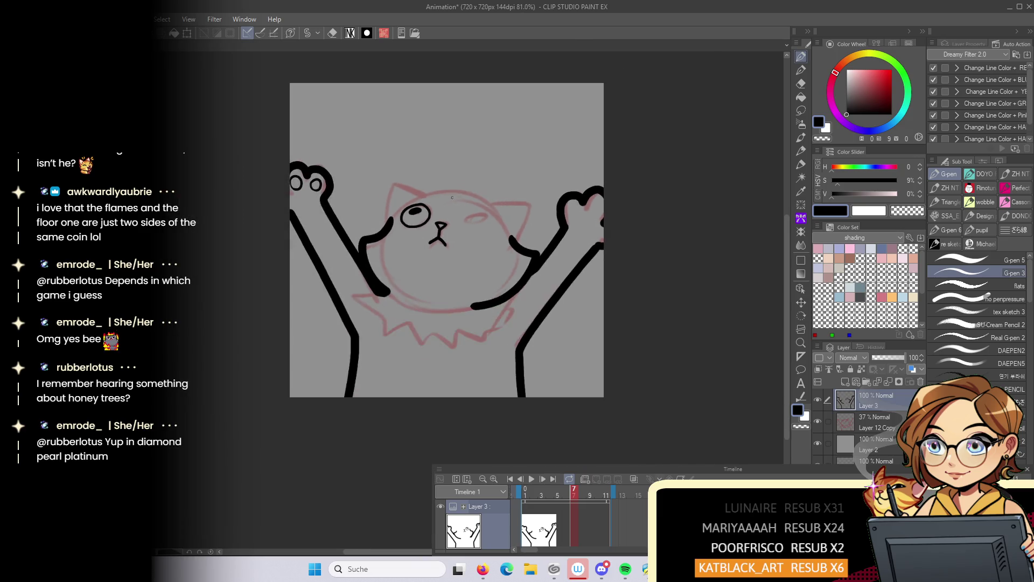
# Ink the cat's closed winking eye as a black arc
pyautogui.scroll(7, 497, 200)
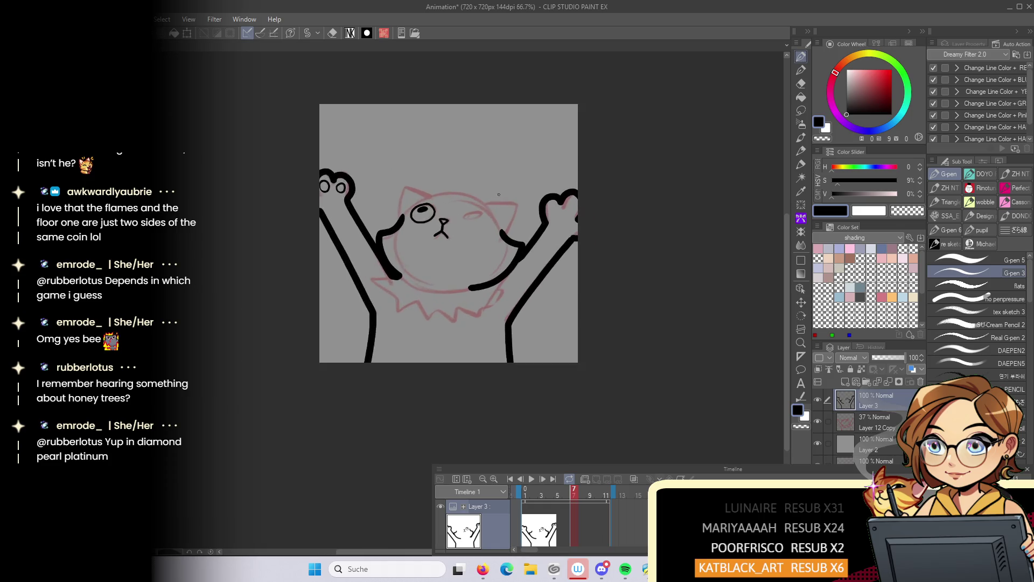
pyautogui.press('c')
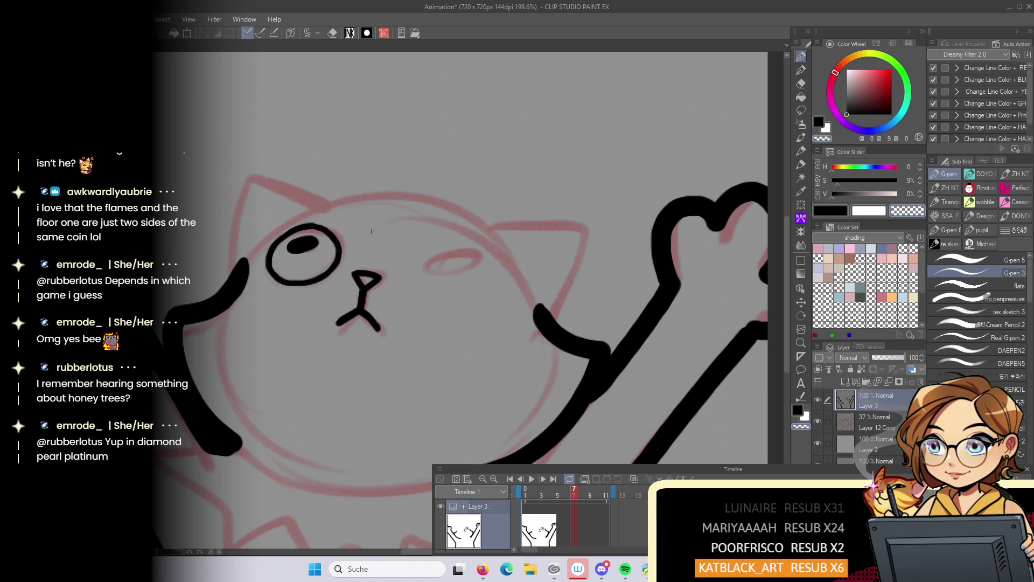
pyautogui.press('c')
pyautogui.moveTo(452, 254)
pyautogui.mouseDown()
pyautogui.moveTo(487, 276)
pyautogui.moveTo(452, 268)
pyautogui.moveTo(473, 267)
pyautogui.mouseUp()
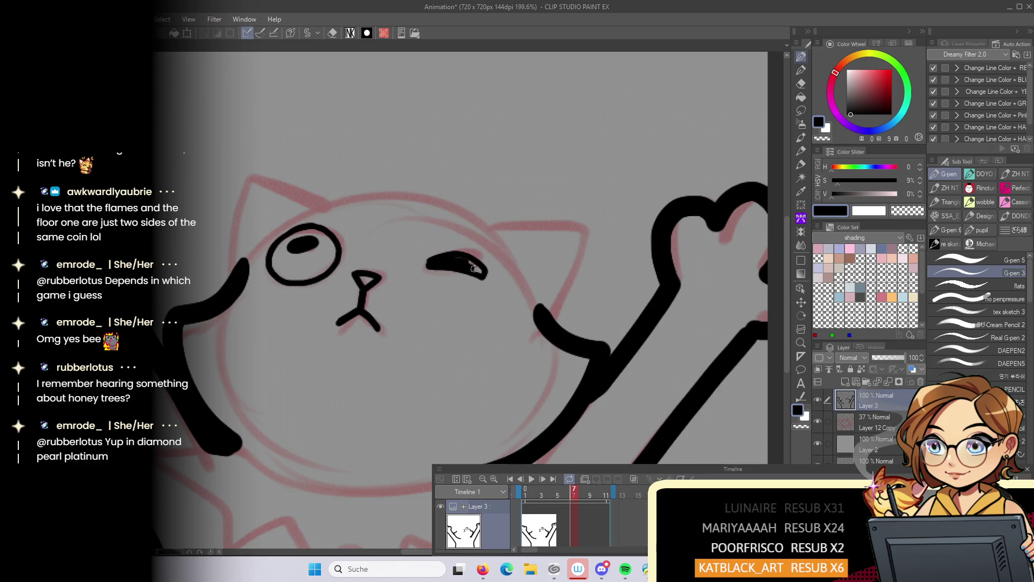
pyautogui.scroll(-10, 480, 270)
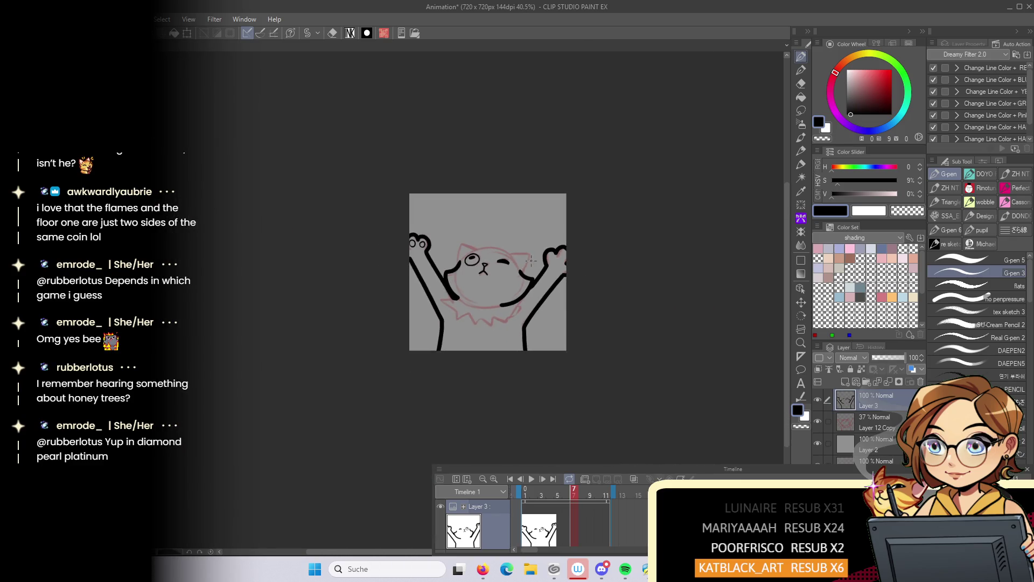
pyautogui.scroll(6, 532, 261)
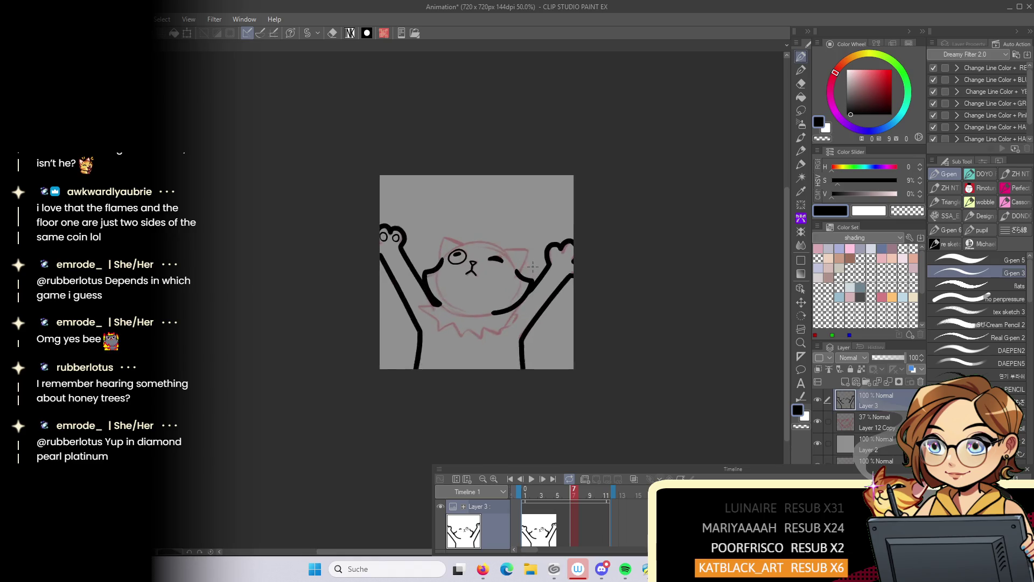
# Draw toe-bean pads on the right paw, erasing with the transparent colour where needed
pyautogui.moveTo(522, 267); pyautogui.dragTo(521, 246)
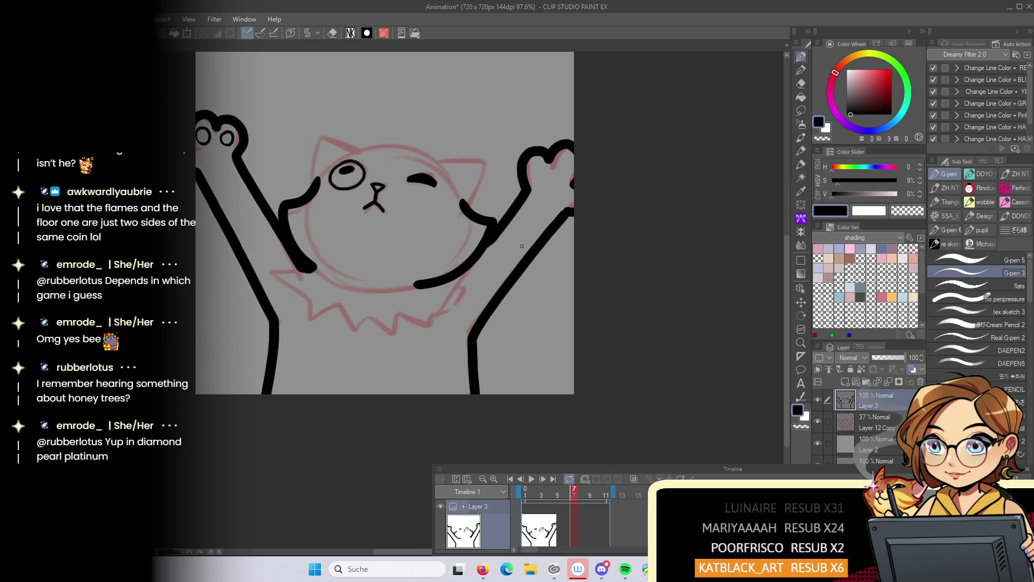
pyautogui.scroll(2, 520, 252)
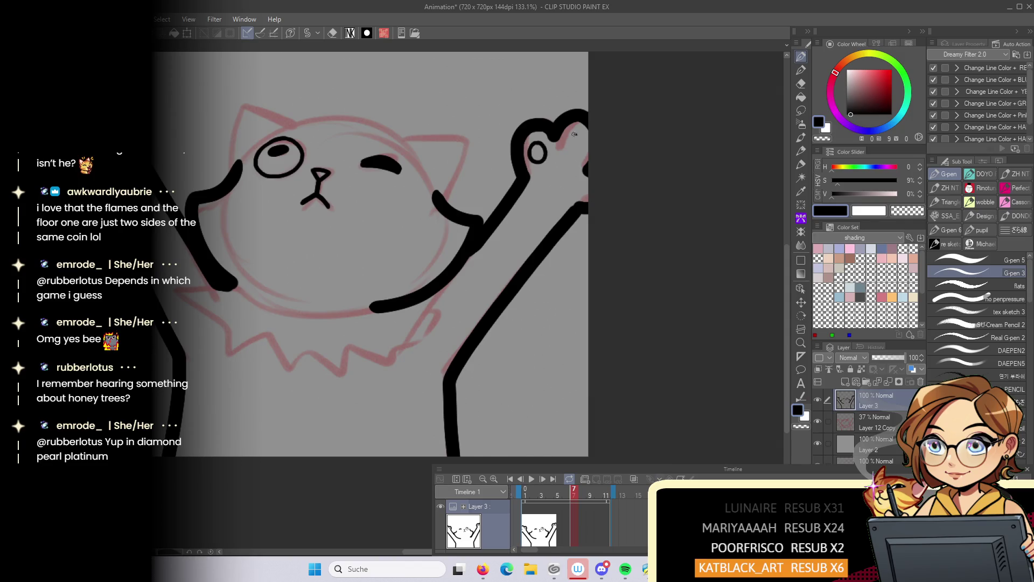
pyautogui.press('c')
pyautogui.press('c')
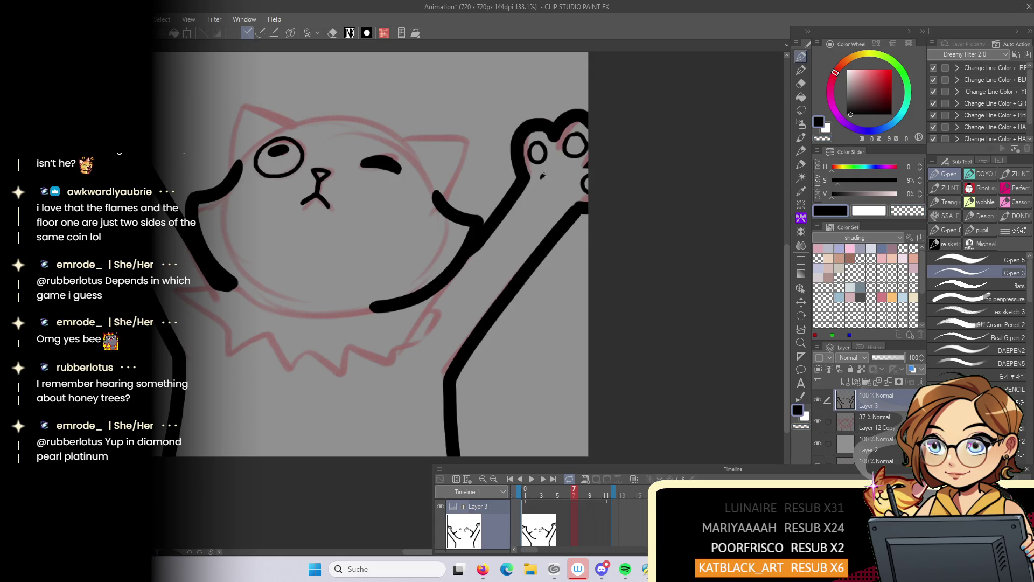
pyautogui.moveTo(554, 191); pyautogui.dragTo(544, 186)
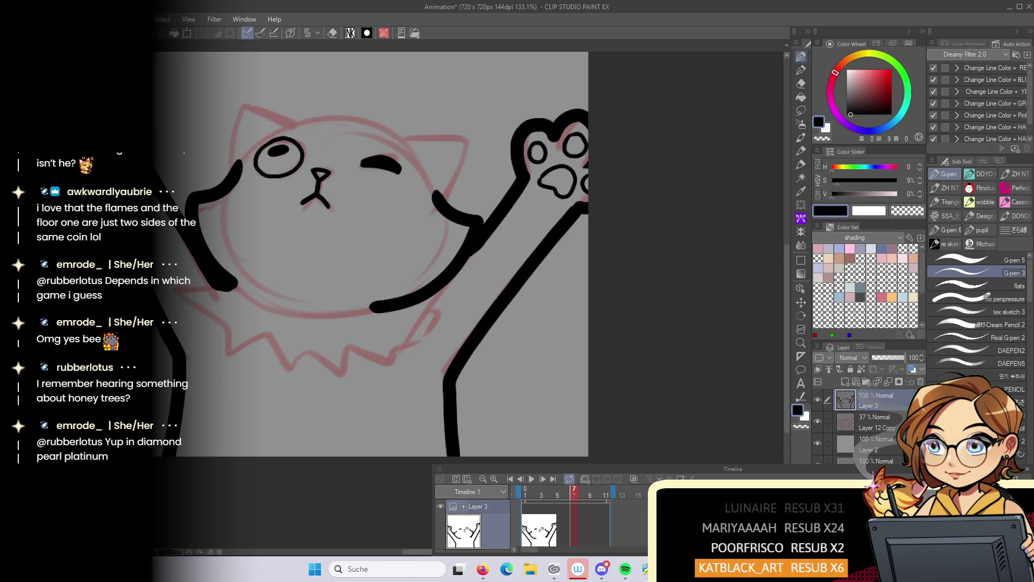
pyautogui.scroll(-5, 233, 161)
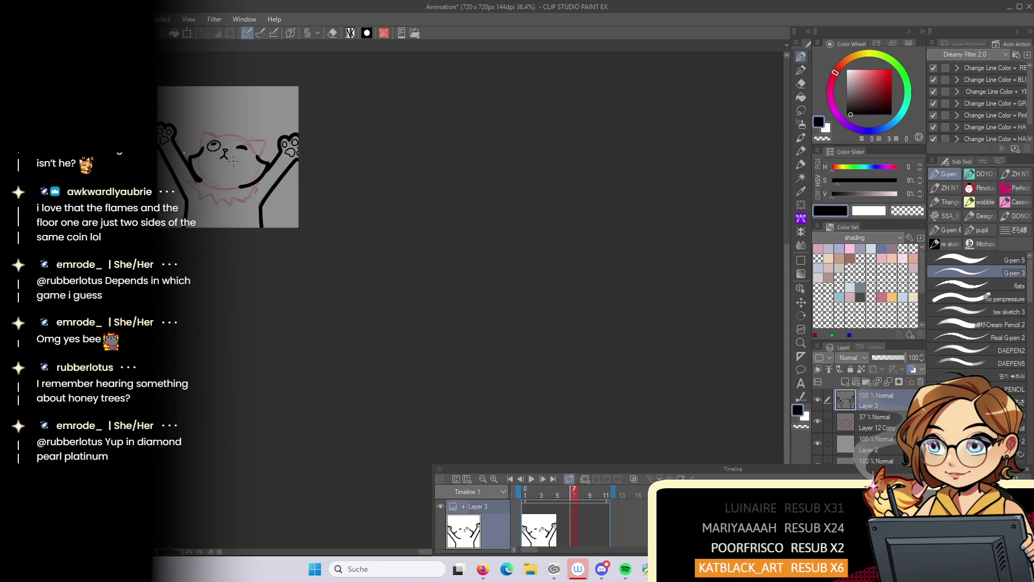
pyautogui.scroll(3, 253, 208)
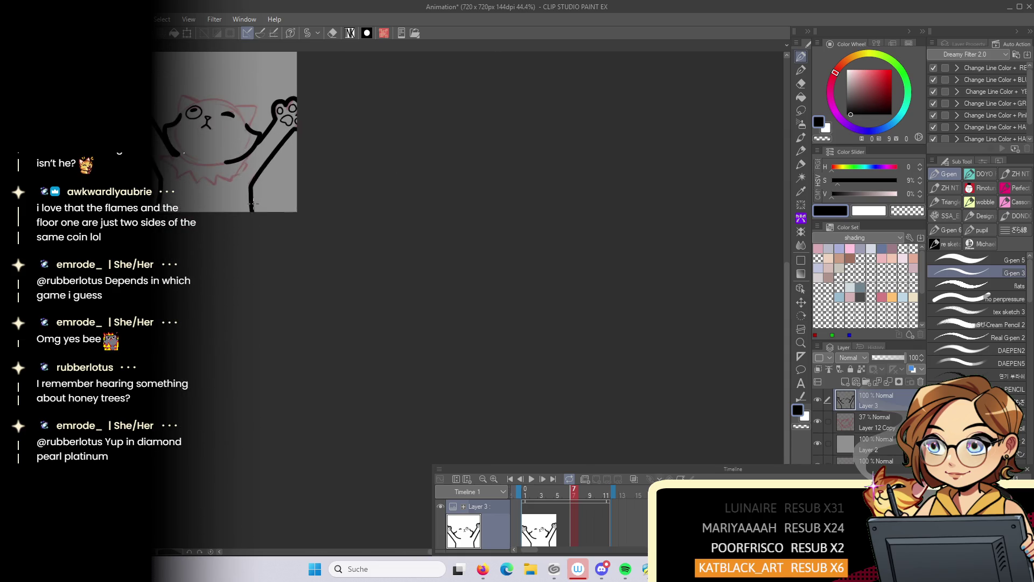
pyautogui.moveTo(253, 208)
pyautogui.mouseDown()
pyautogui.moveTo(353, 219)
pyautogui.moveTo(531, 316)
pyautogui.mouseUp()
pyautogui.scroll(3, 263, 232)
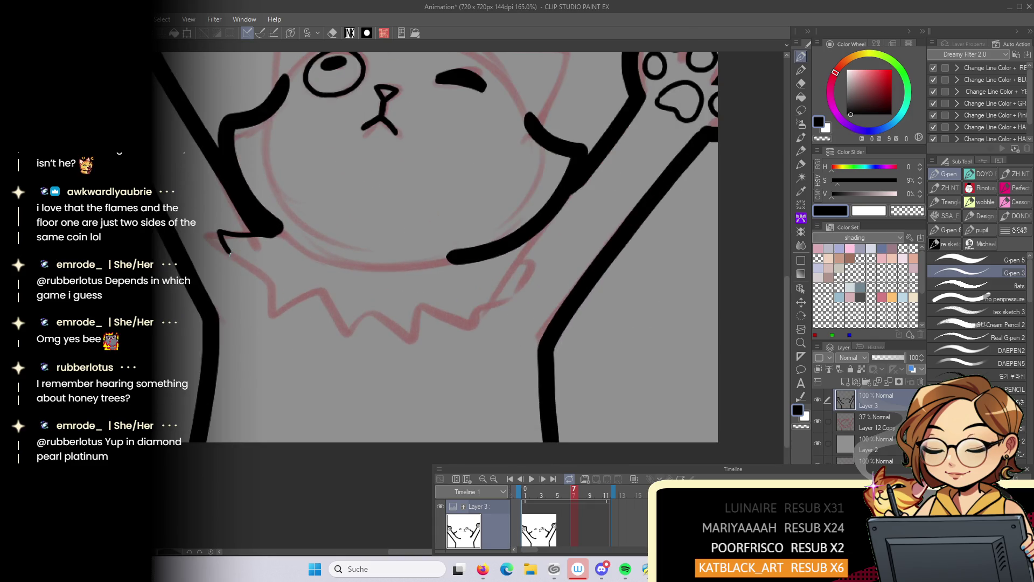
# Undo the stray cheek stroke and draw the zigzag chest fur below the cheek
pyautogui.hotkey('ctrl', 'z')
pyautogui.moveTo(274, 231)
pyautogui.mouseDown()
pyautogui.moveTo(216, 235)
pyautogui.moveTo(293, 299)
pyautogui.moveTo(316, 310)
pyautogui.moveTo(334, 300)
pyautogui.moveTo(390, 323)
pyautogui.moveTo(443, 330)
pyautogui.moveTo(465, 299)
pyautogui.moveTo(515, 270)
pyautogui.mouseUp()
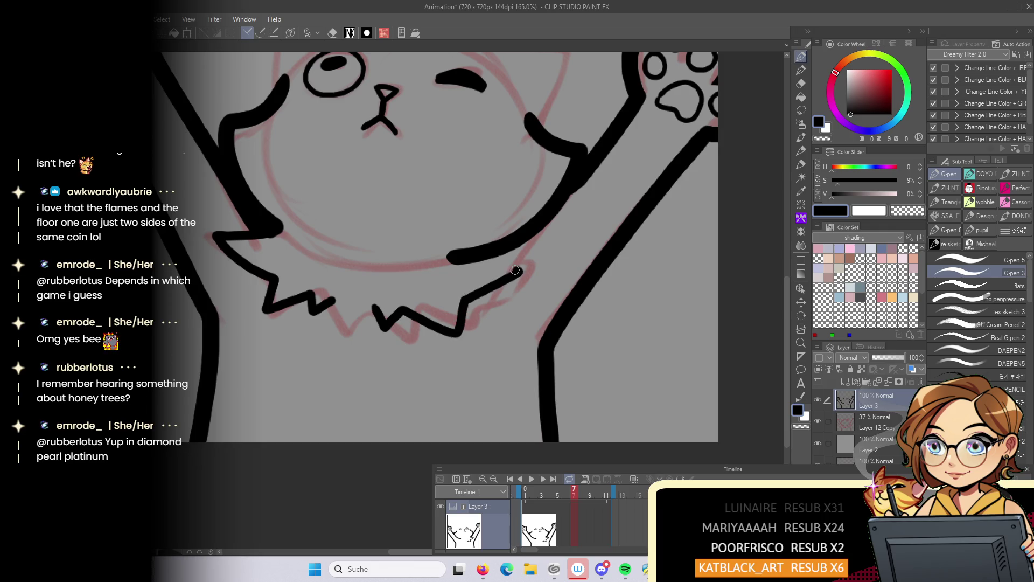
pyautogui.scroll(-5, 545, 217)
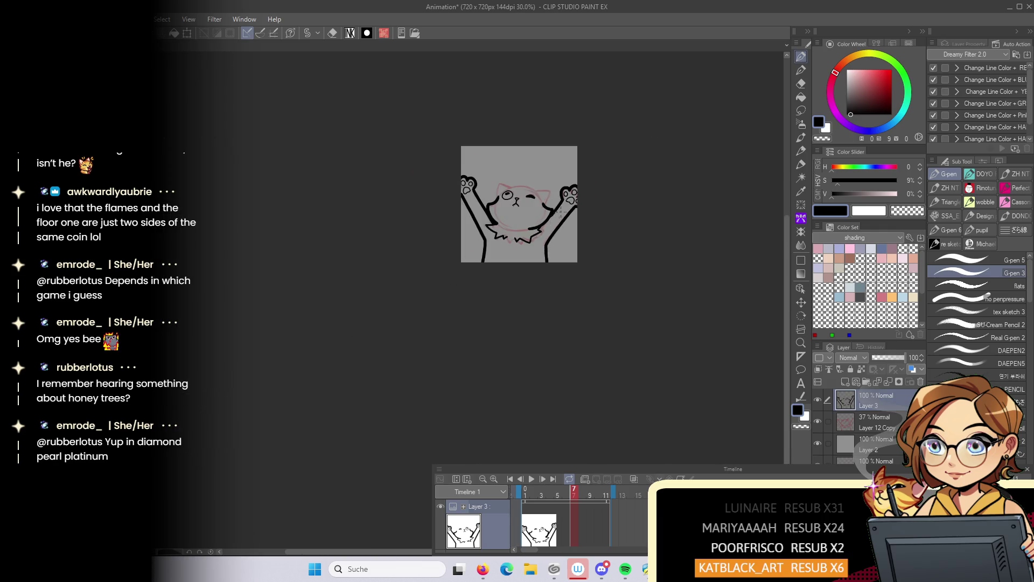
pyautogui.scroll(4, 486, 176)
pyautogui.scroll(2, 486, 176)
# Ink the head outline and both ears, with the inner ear line
pyautogui.moveTo(340, 208)
pyautogui.mouseDown()
pyautogui.moveTo(348, 144)
pyautogui.moveTo(517, 177)
pyautogui.moveTo(574, 171)
pyautogui.moveTo(546, 238)
pyautogui.mouseUp()
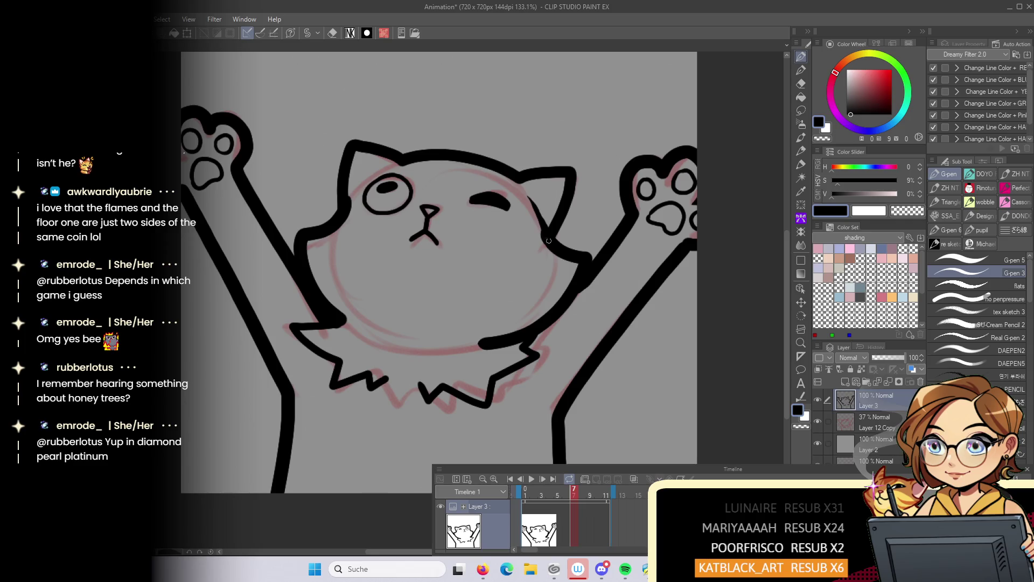
pyautogui.press('c')
pyautogui.press('c')
pyautogui.moveTo(531, 199); pyautogui.dragTo(569, 171)
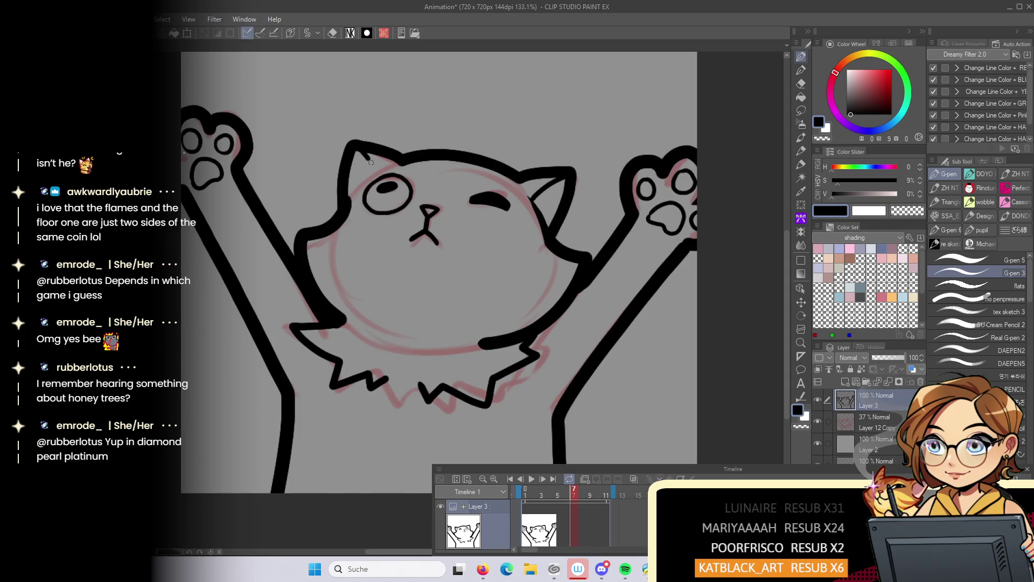
pyautogui.moveTo(351, 196); pyautogui.dragTo(412, 160)
pyautogui.press('c')
pyautogui.scroll(-5, 401, 166)
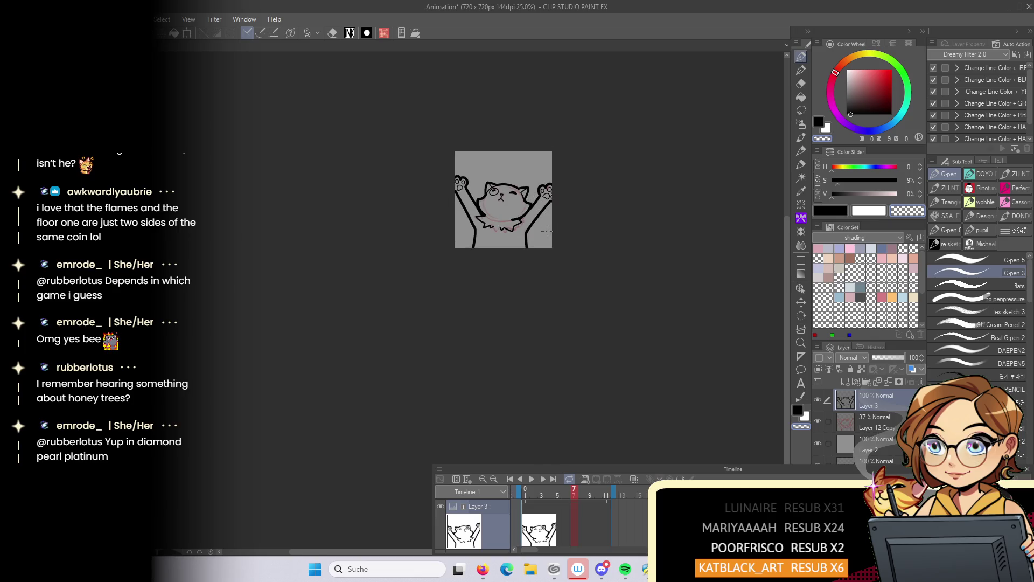
pyautogui.scroll(3, 543, 238)
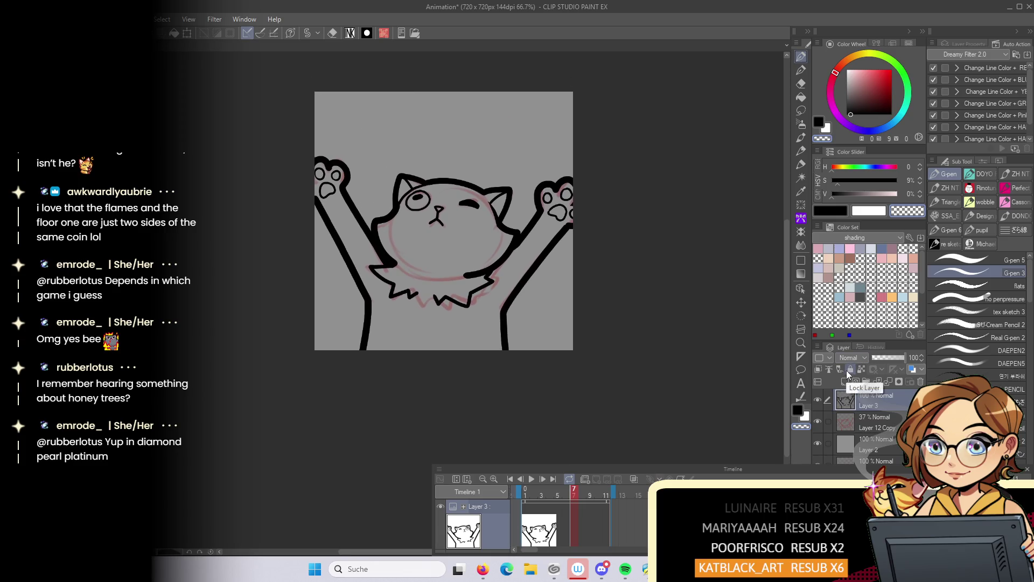
# Mirror the canvas view to check the line art and apply Scale/Rotate without changes
pyautogui.press('h')
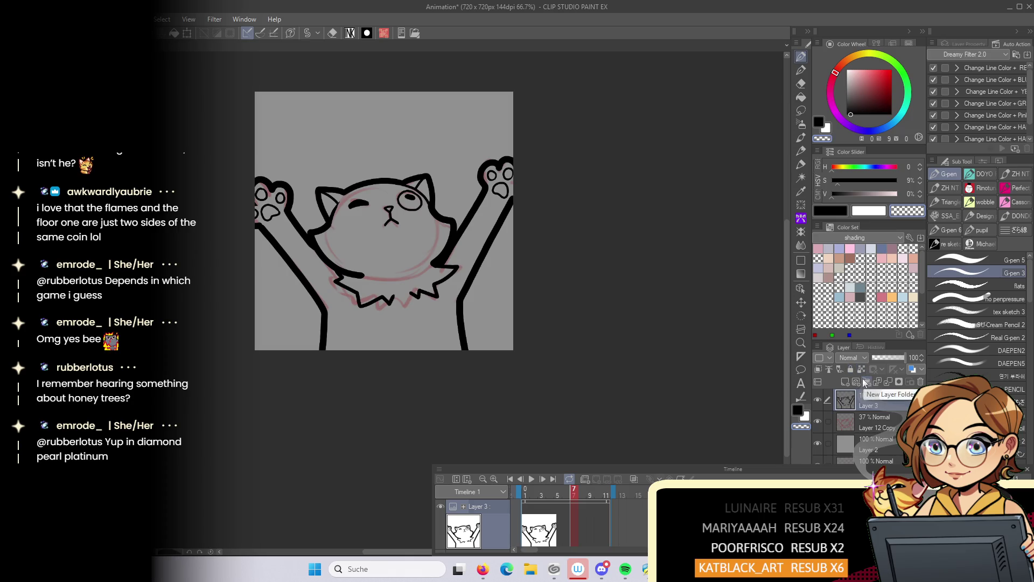
pyautogui.rightClick(486, 256)
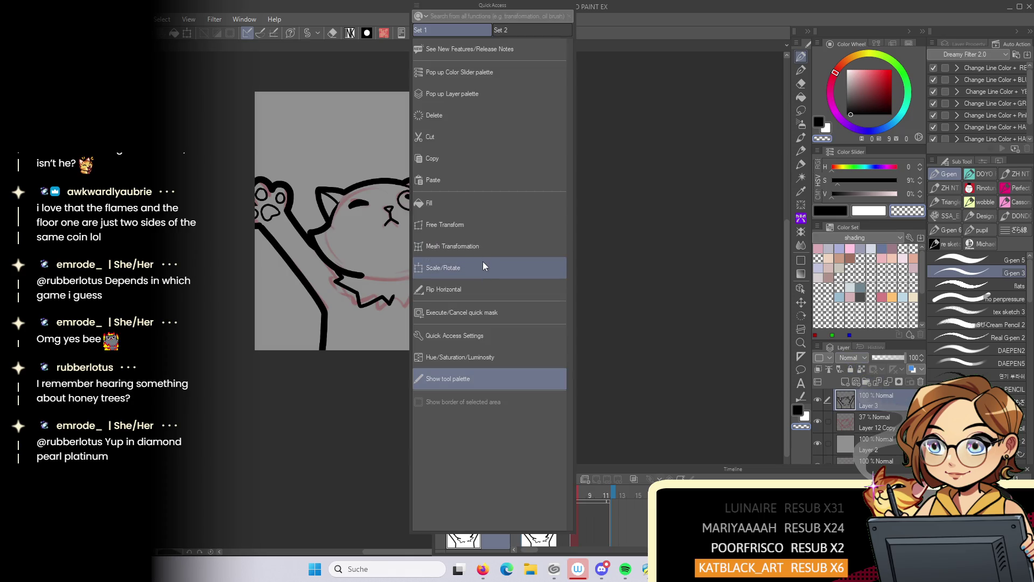
pyautogui.click(483, 263)
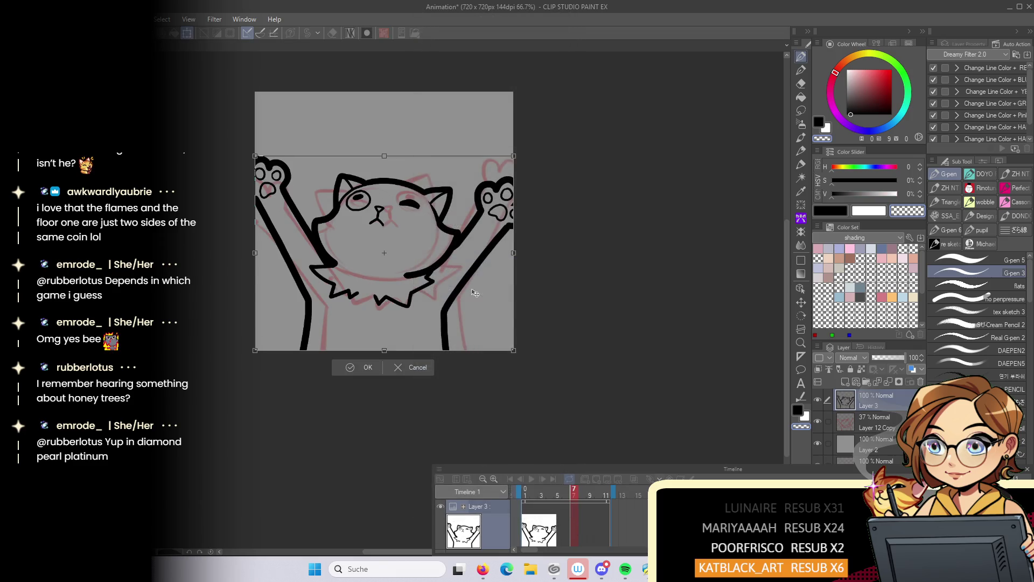
pyautogui.press('Return')
# Hide the red sketch layer and add new Layer 4 below the line art
pyautogui.click(818, 422)
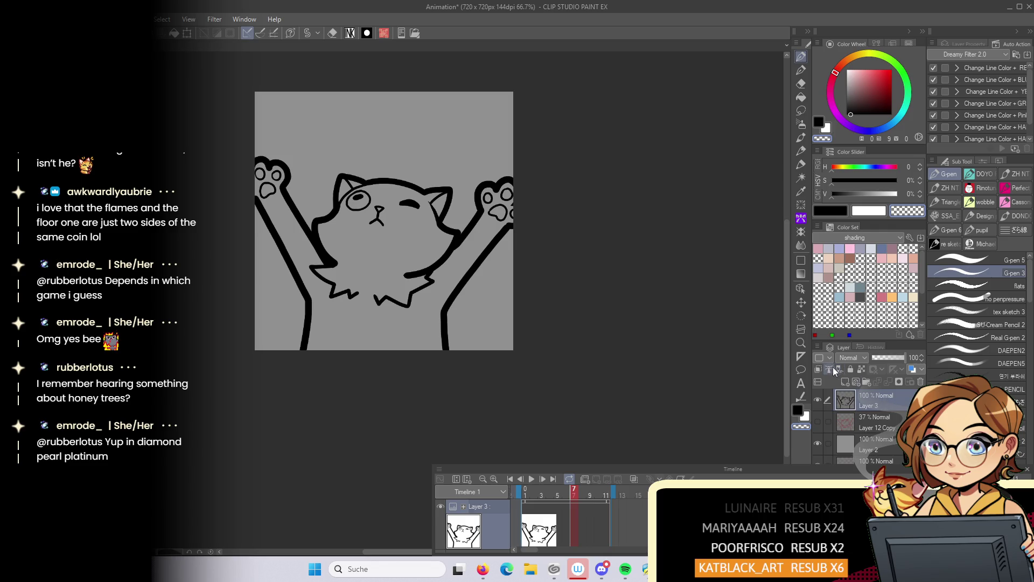
pyautogui.click(864, 427)
pyautogui.hotkey('ctrl', 'shift', 'n')
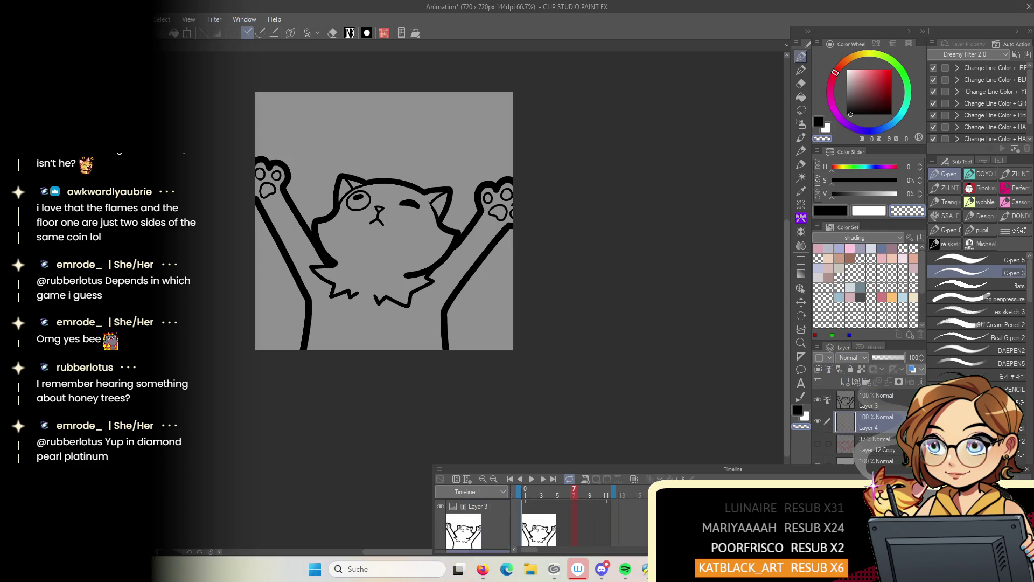
# Fill the cat's body with yellow sampled from the emotes sheet and its eye with white
pyautogui.hotkey('ctrl', 'Tab')
pyautogui.keyDown('alt'); pyautogui.click(619, 263); pyautogui.keyUp('alt')
pyautogui.hotkey('ctrl', 'Tab')
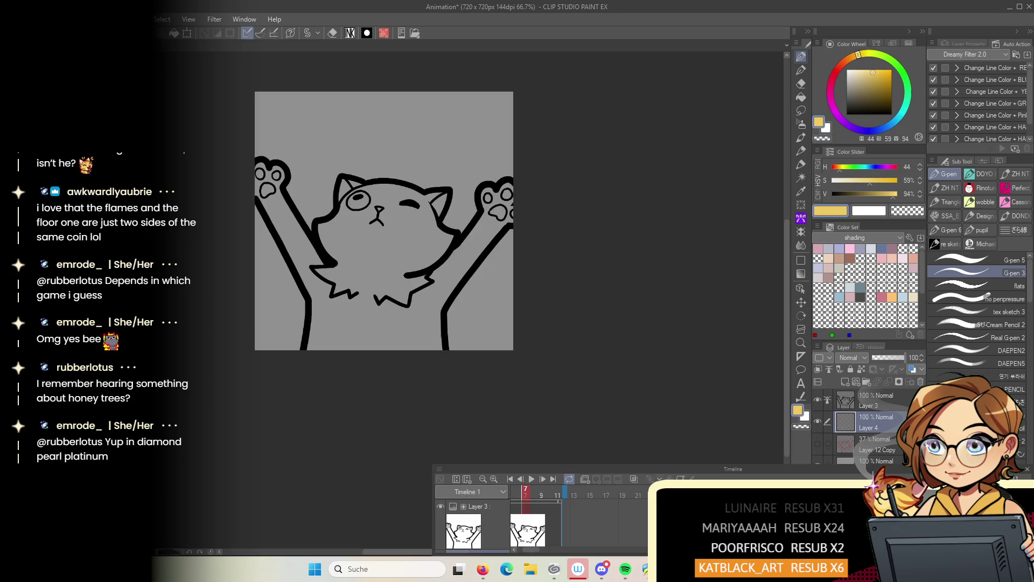
pyautogui.click(801, 96)
pyautogui.click(415, 233)
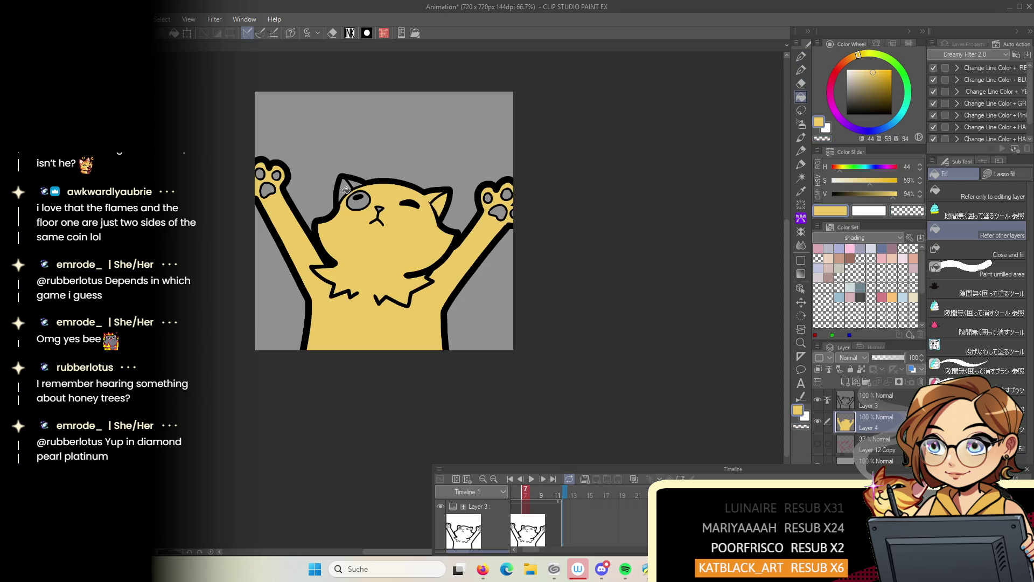
pyautogui.hotkey('ctrl', 'alt', '0')
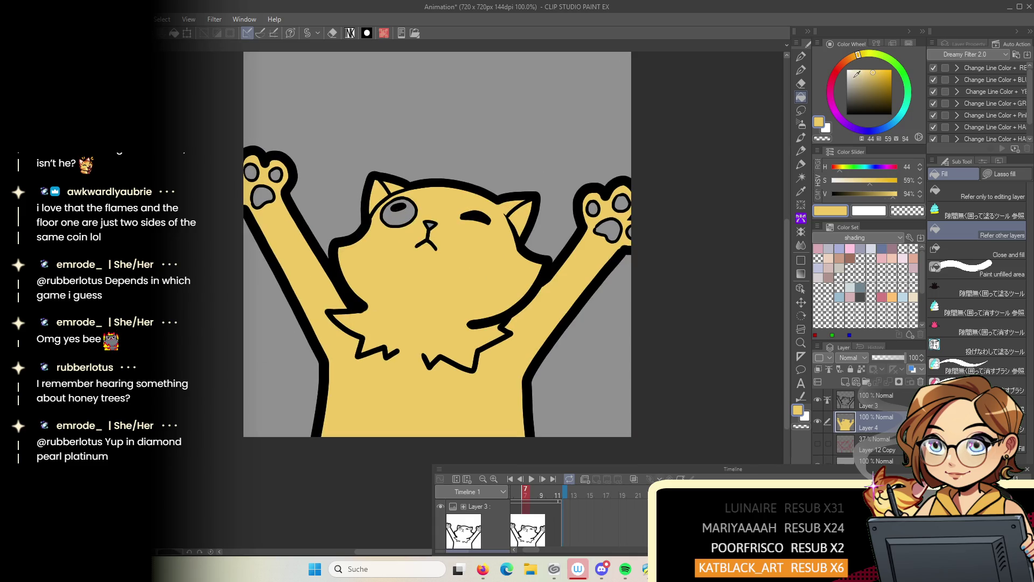
pyautogui.click(847, 70)
pyautogui.click(401, 211)
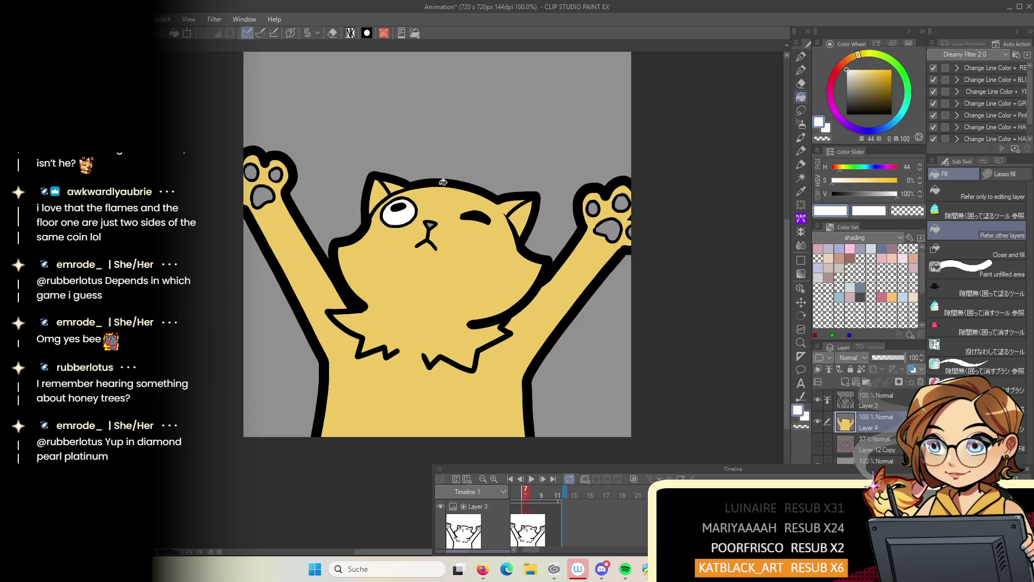
# Fill the main and toe pads on both raised paws with orange-red
pyautogui.click(846, 60)
pyautogui.moveTo(872, 72); pyautogui.dragTo(874, 75)
pyautogui.click(843, 69)
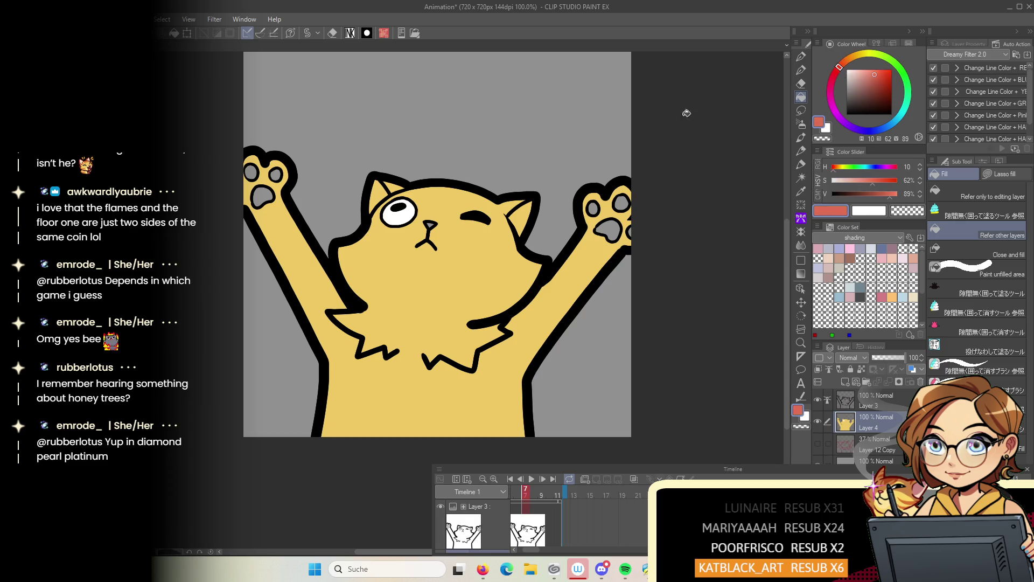
pyautogui.click(608, 229)
pyautogui.click(597, 207)
pyautogui.click(263, 195)
pyautogui.click(251, 172)
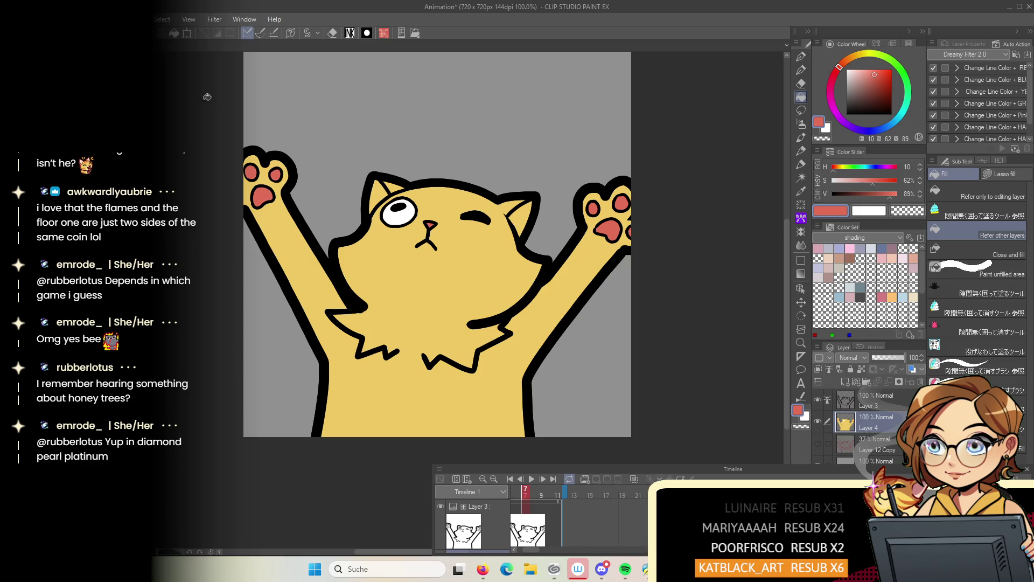
# Sample the dark red outline colour from the emotes reference sheet
pyautogui.press('F1')
pyautogui.click(506, 221)
pyautogui.press('F1')
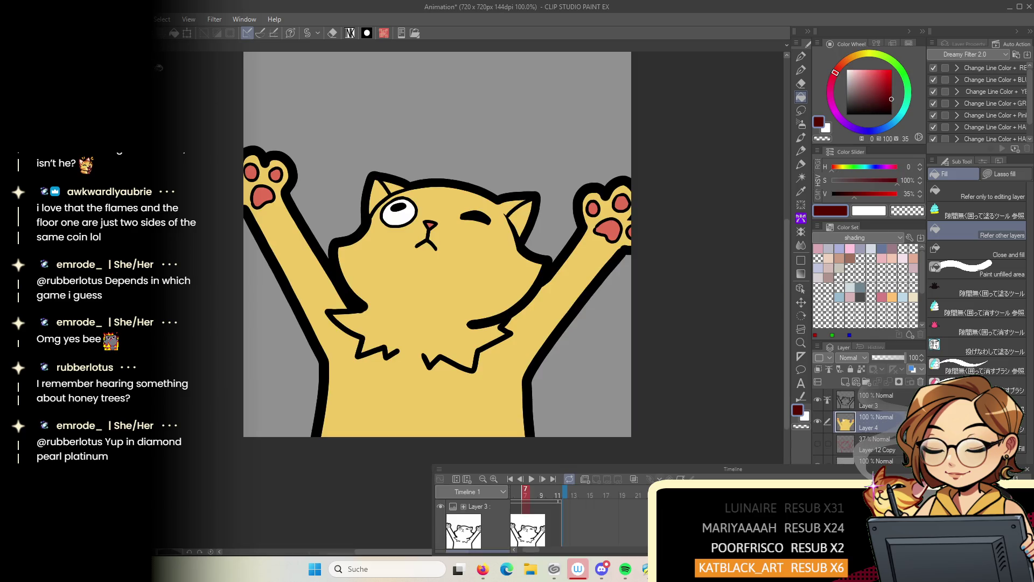
pyautogui.press('F1')
# Sample the peach ear colour from the tabby emote and fill both inner ears with it
pyautogui.click(596, 249)
pyautogui.click(591, 230)
pyautogui.press('F1')
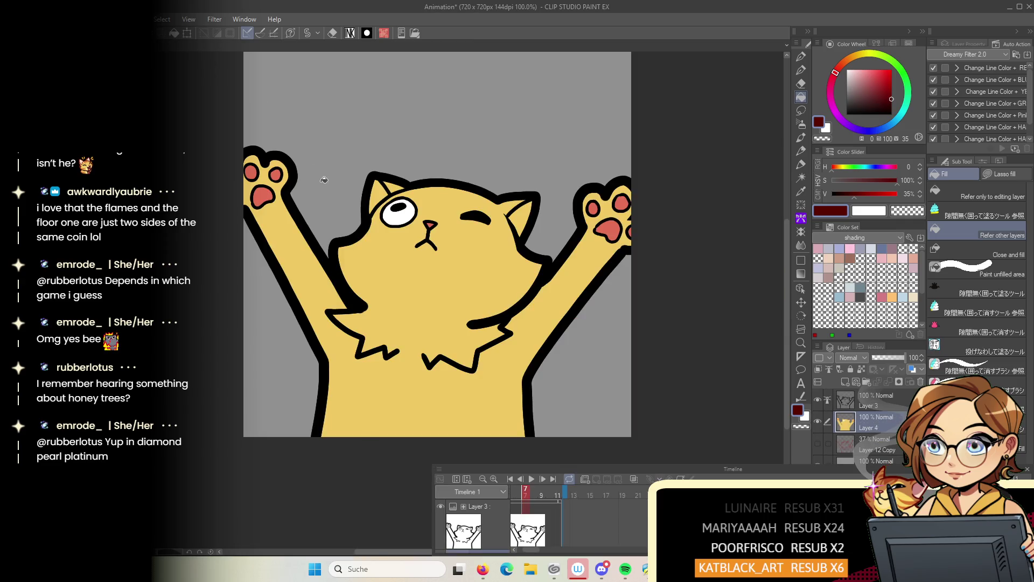
pyautogui.press('F1')
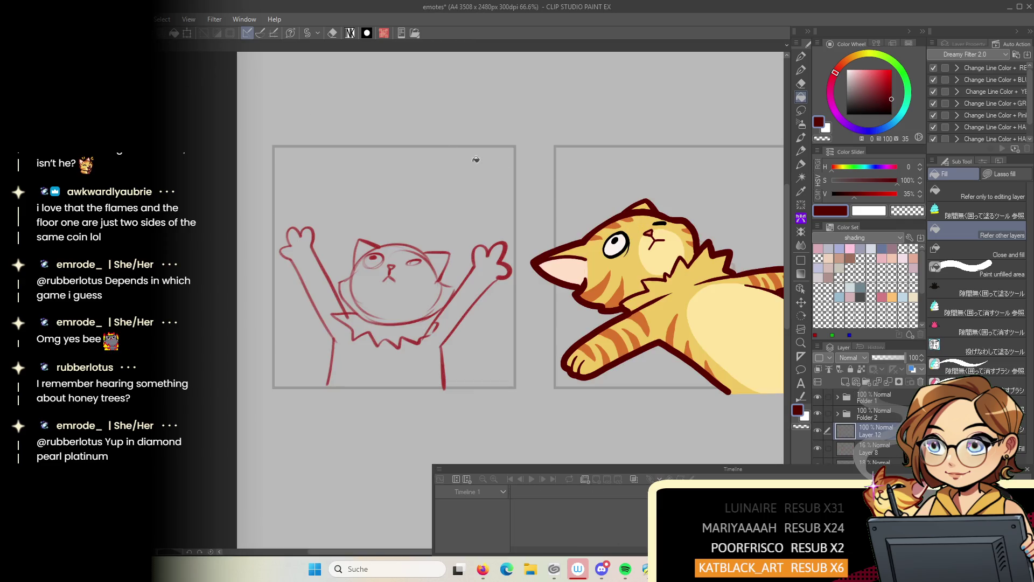
pyautogui.click(571, 261)
pyautogui.press('F1')
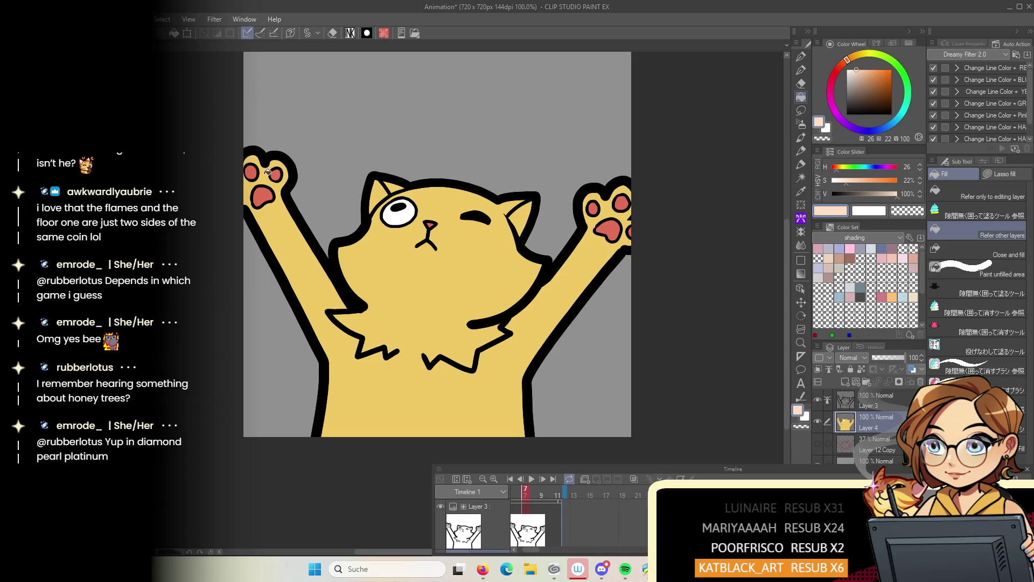
pyautogui.click(380, 195)
pyautogui.click(520, 214)
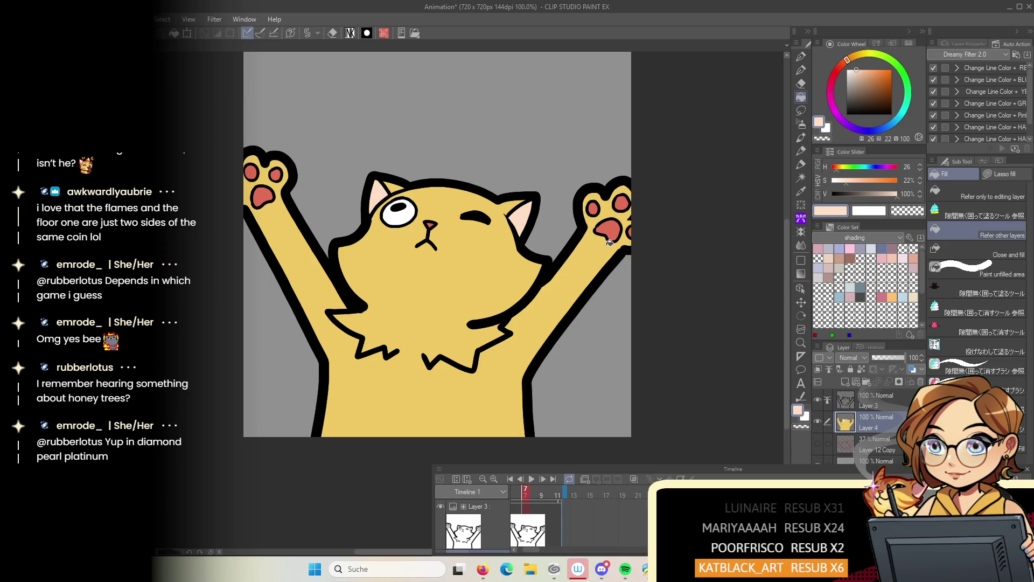
# Sample the light yellow belly colour from the emotes sheet and switch to the pen
pyautogui.press('F1')
pyautogui.click(732, 307)
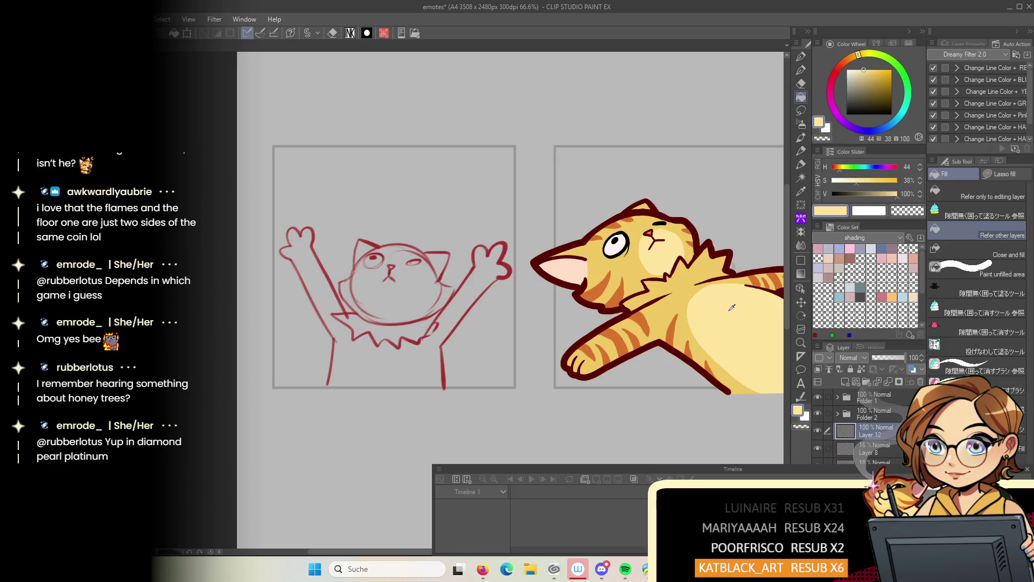
pyautogui.click(801, 55)
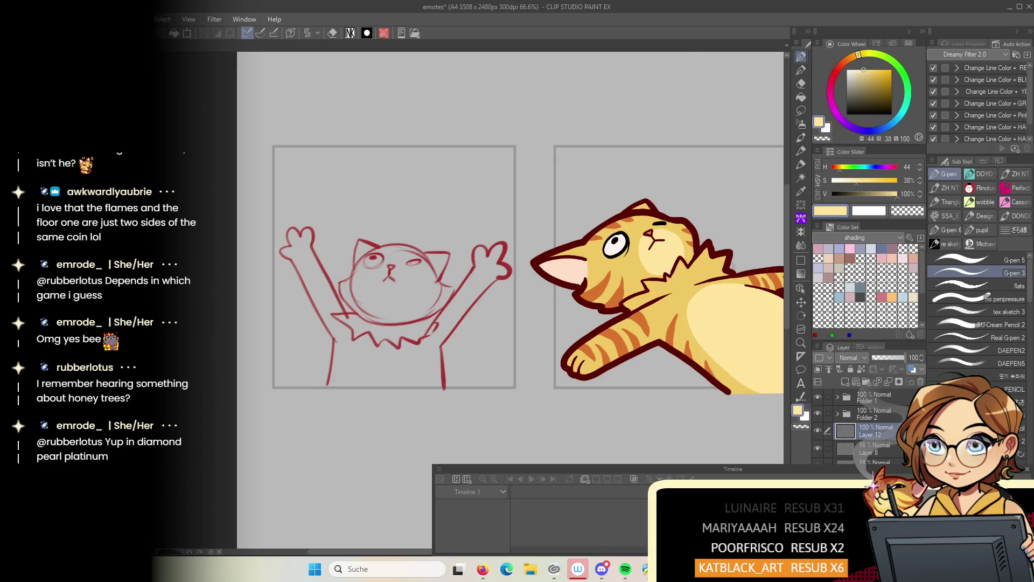
pyautogui.press('F1')
# Outline a muzzle circle on the face, then fill it and the belly light yellow
pyautogui.moveTo(418, 222); pyautogui.dragTo(394, 286)
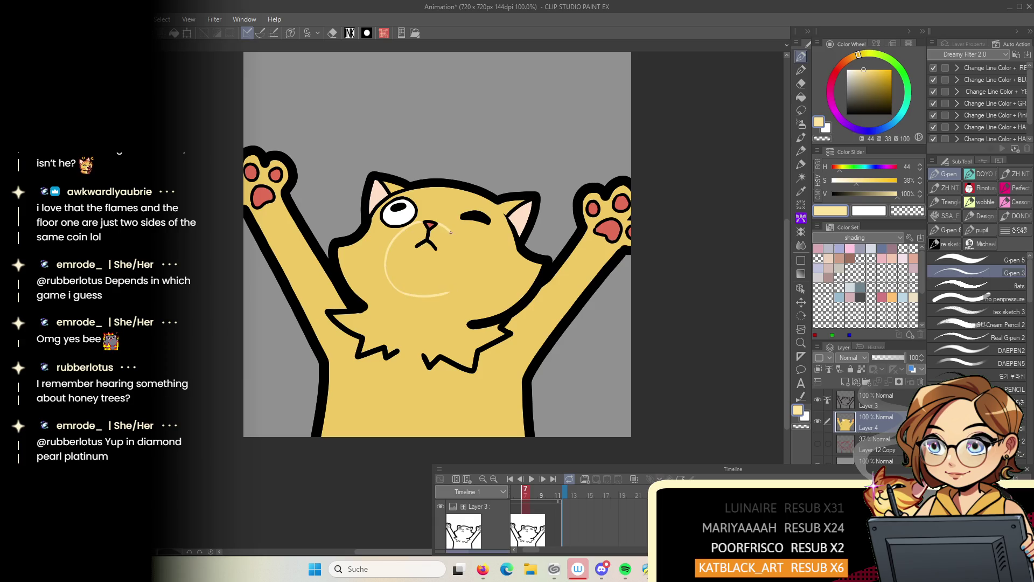
pyautogui.moveTo(462, 269); pyautogui.dragTo(457, 285)
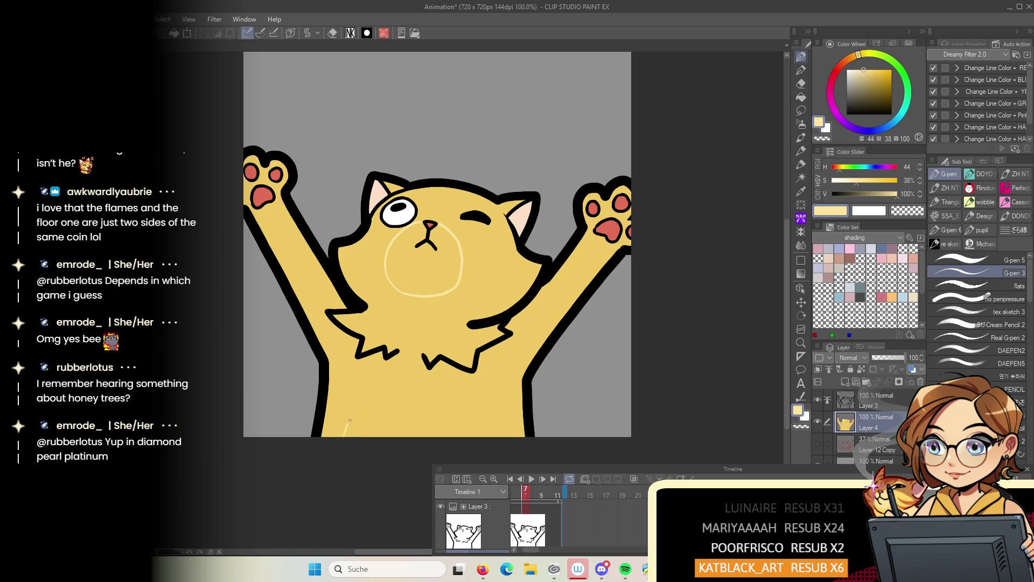
pyautogui.press('g')
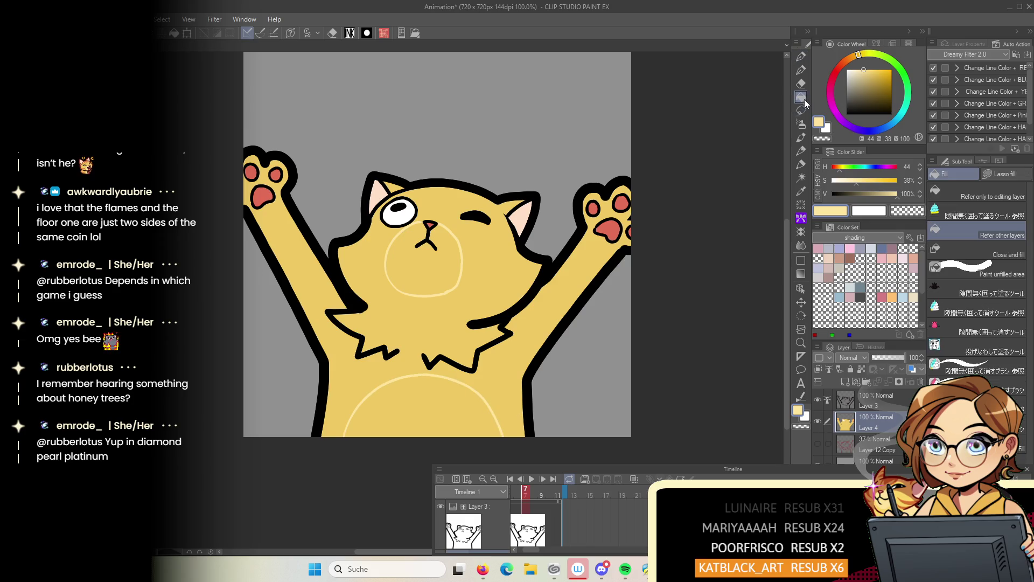
pyautogui.click(424, 403)
pyautogui.click(440, 259)
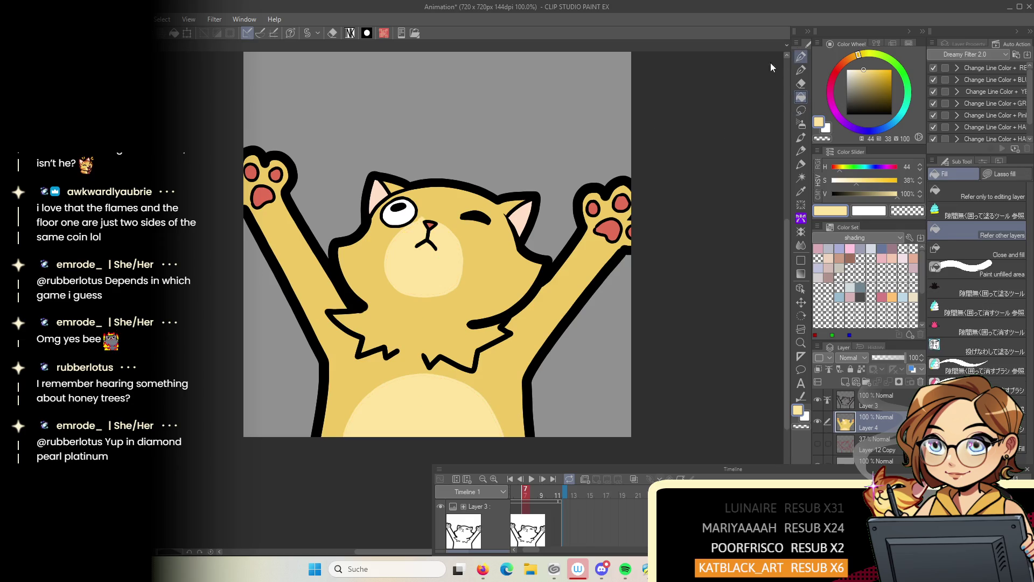
# Pick a darker yellow from the cat and add an empty layer above Layer 4
pyautogui.press('p')
pyautogui.scroll(3, 528, 162)
pyautogui.keyDown('alt'); pyautogui.click(347, 251); pyautogui.keyUp('alt')
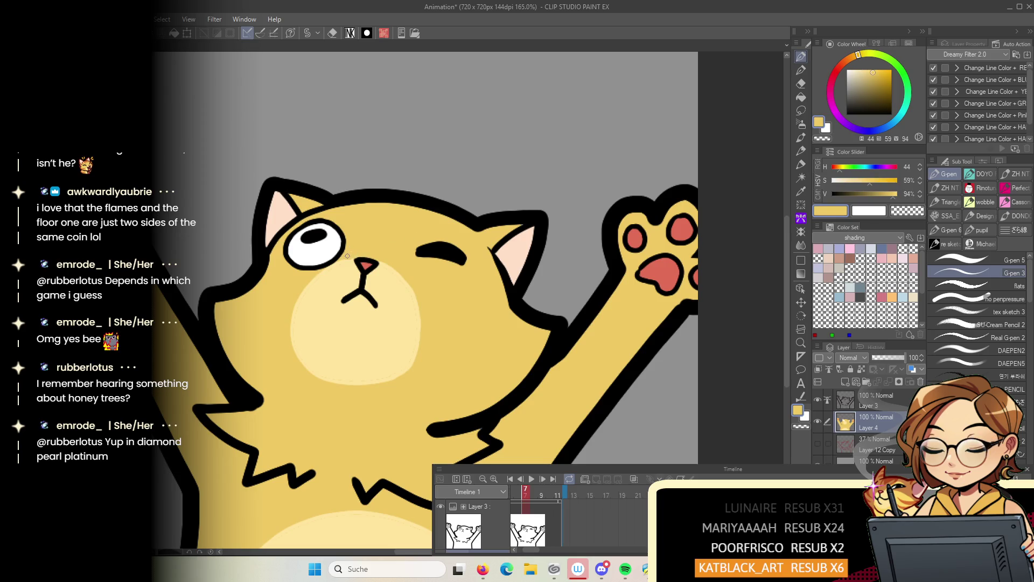
pyautogui.scroll(-4, 463, 237)
pyautogui.scroll(3, 475, 230)
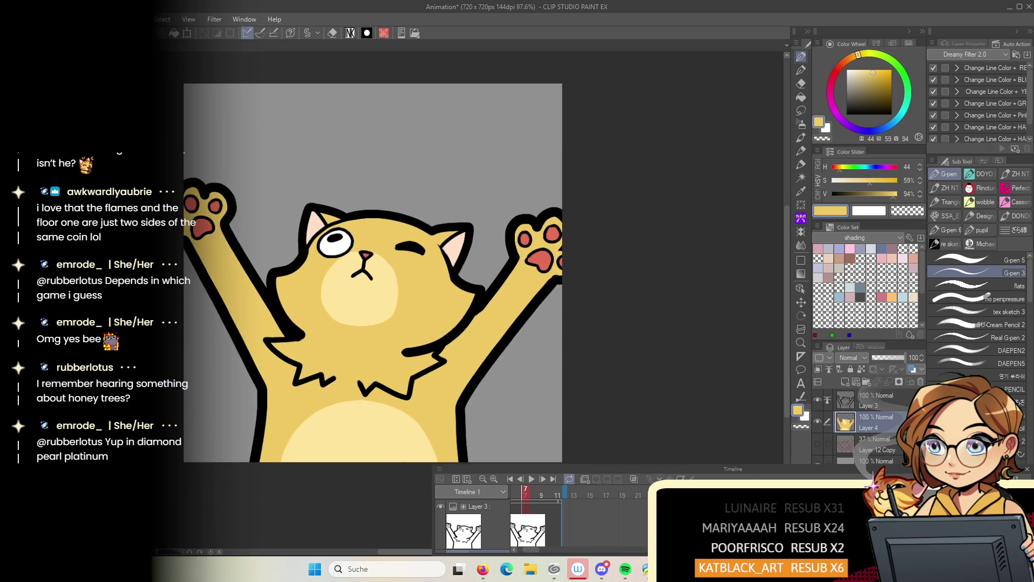
pyautogui.moveTo(616, 288); pyautogui.dragTo(676, 284)
pyautogui.click(845, 382)
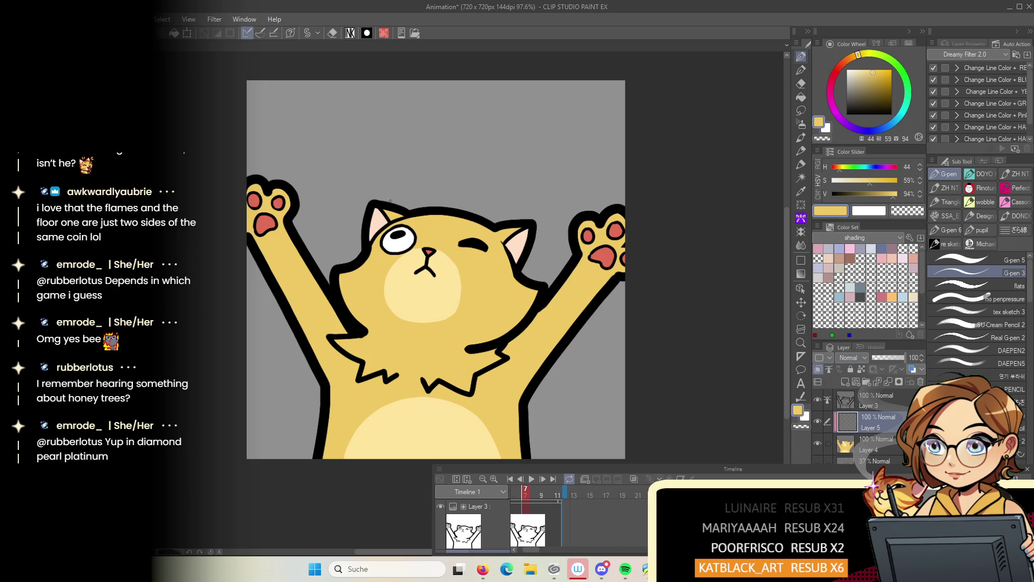
# Sample the tabby's orange stripe colour and paint four stripes down the left forearm
pyautogui.hotkey('ctrl', 'Tab')
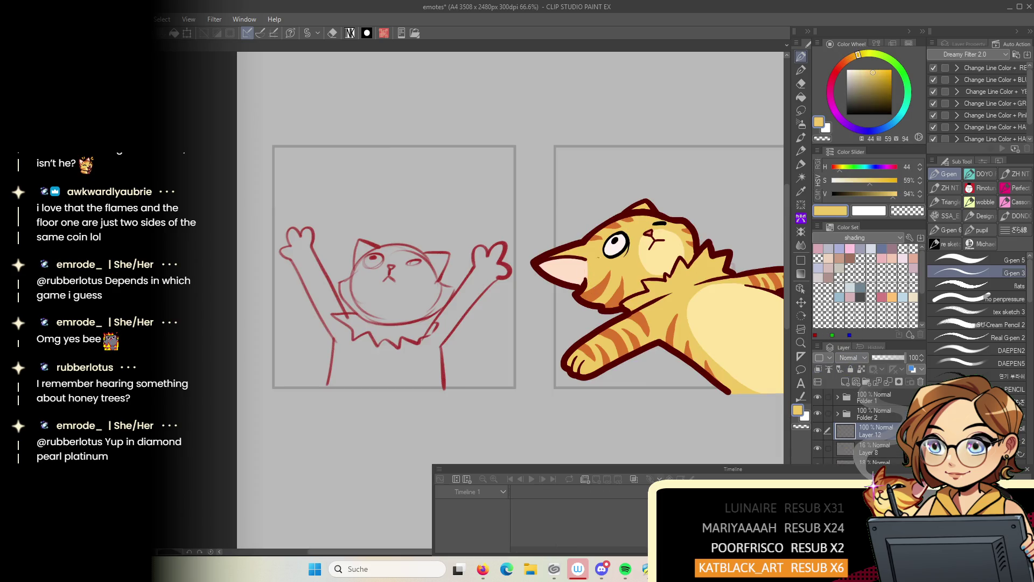
pyautogui.hotkey('ctrl', 'Tab')
pyautogui.moveTo(274, 248); pyautogui.dragTo(257, 262)
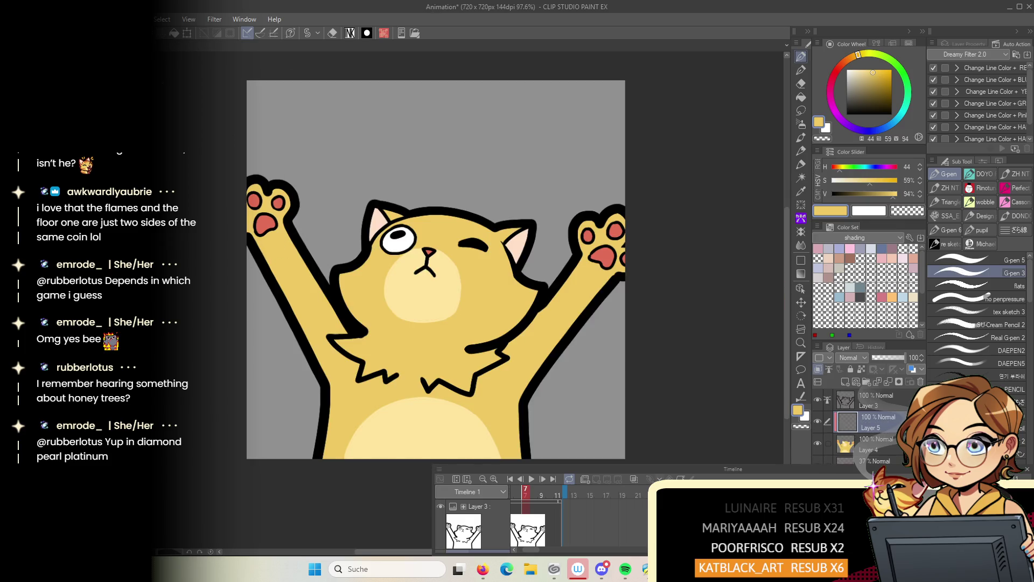
pyautogui.hotkey('ctrl', 'Tab')
pyautogui.keyDown('alt'); pyautogui.click(601, 288); pyautogui.keyUp('alt')
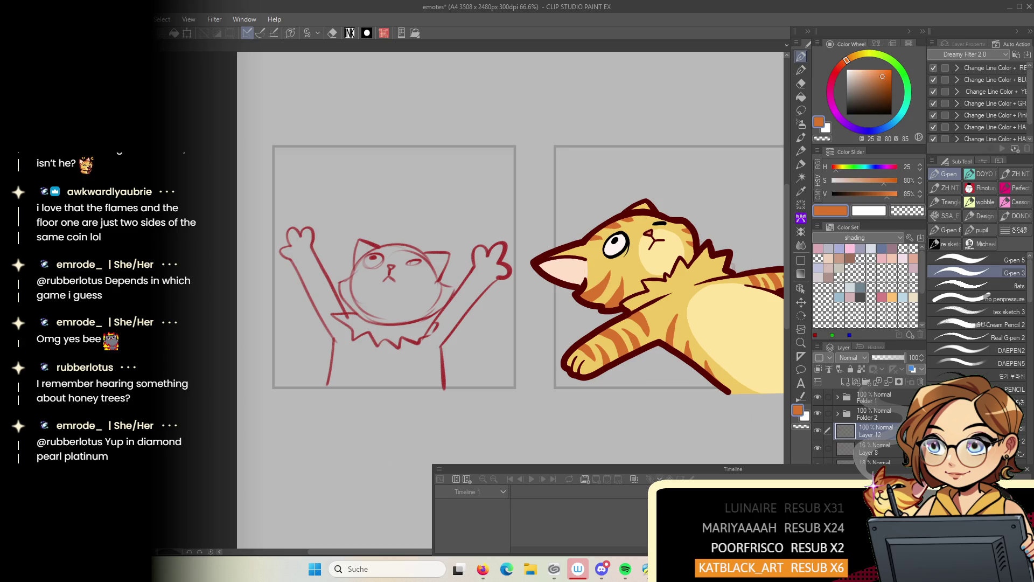
pyautogui.hotkey('ctrl', 'Tab')
pyautogui.moveTo(257, 258); pyautogui.dragTo(302, 252)
pyautogui.moveTo(279, 290); pyautogui.dragTo(305, 269)
pyautogui.moveTo(288, 307); pyautogui.dragTo(320, 288)
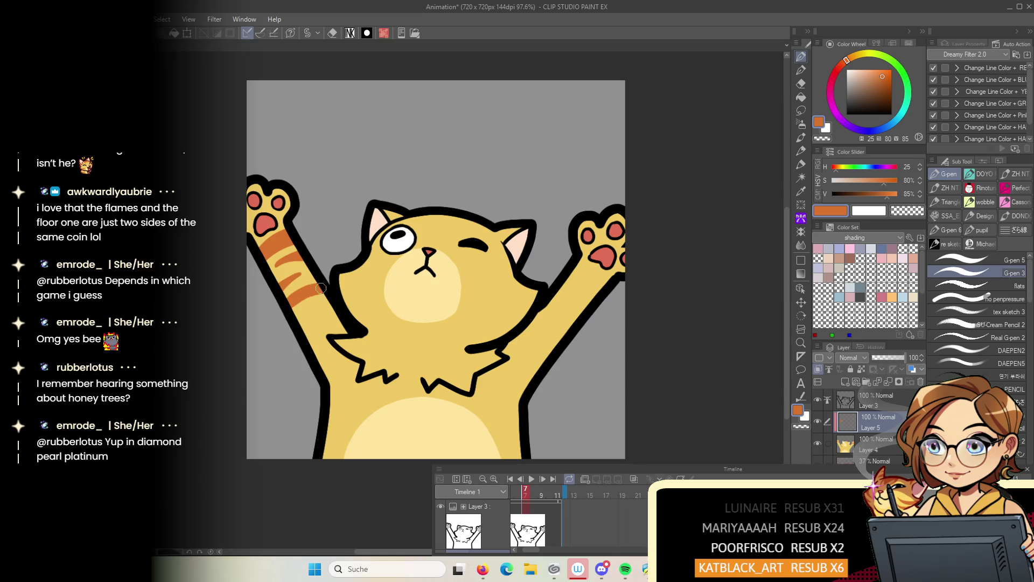
pyautogui.moveTo(309, 343); pyautogui.dragTo(328, 327)
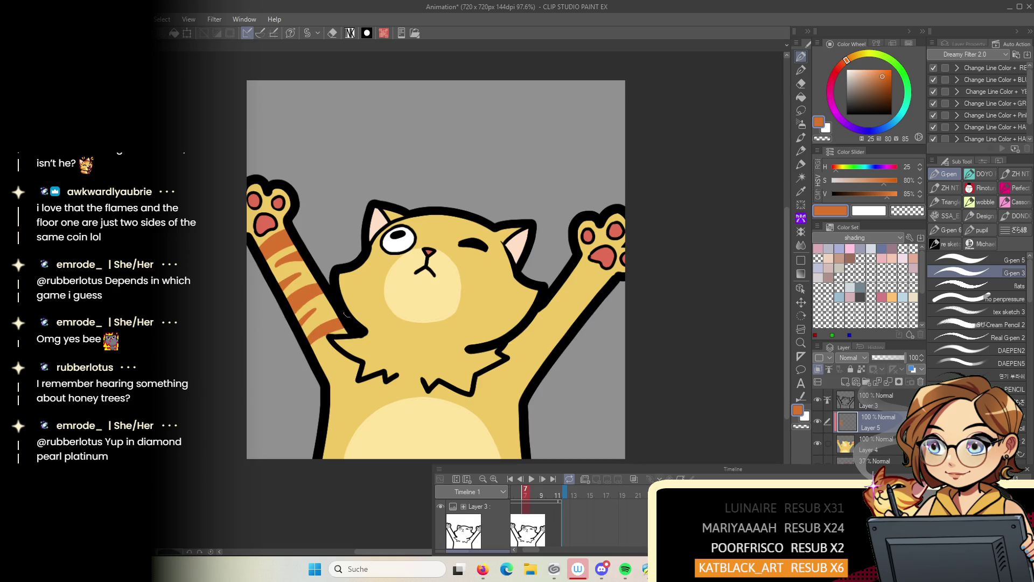
# Paint stripes across the raised right arm, undo a cheek stripe, and play the preview
pyautogui.moveTo(529, 350); pyautogui.dragTo(541, 369)
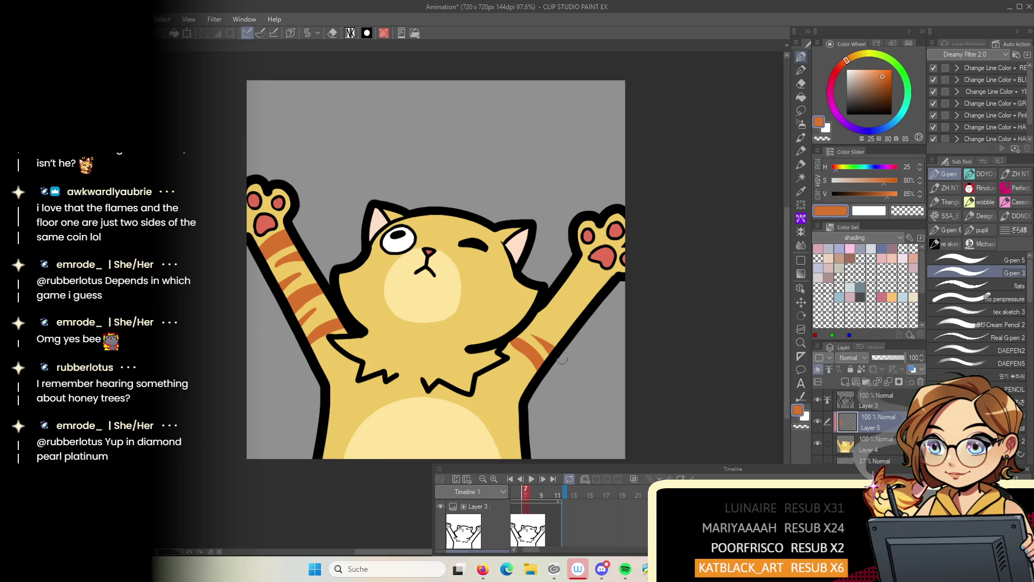
pyautogui.moveTo(532, 317); pyautogui.dragTo(565, 335)
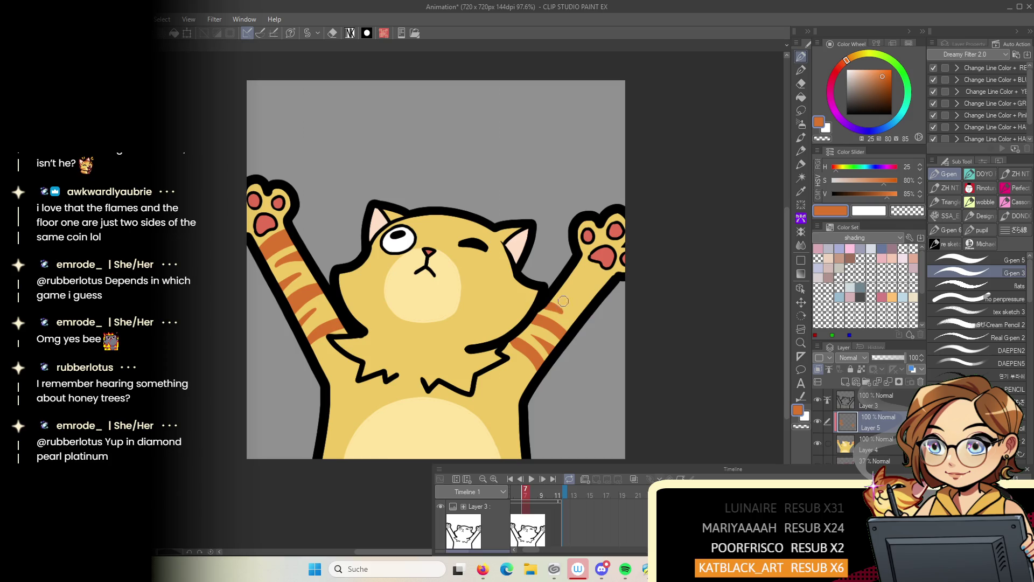
pyautogui.moveTo(576, 277); pyautogui.dragTo(597, 293)
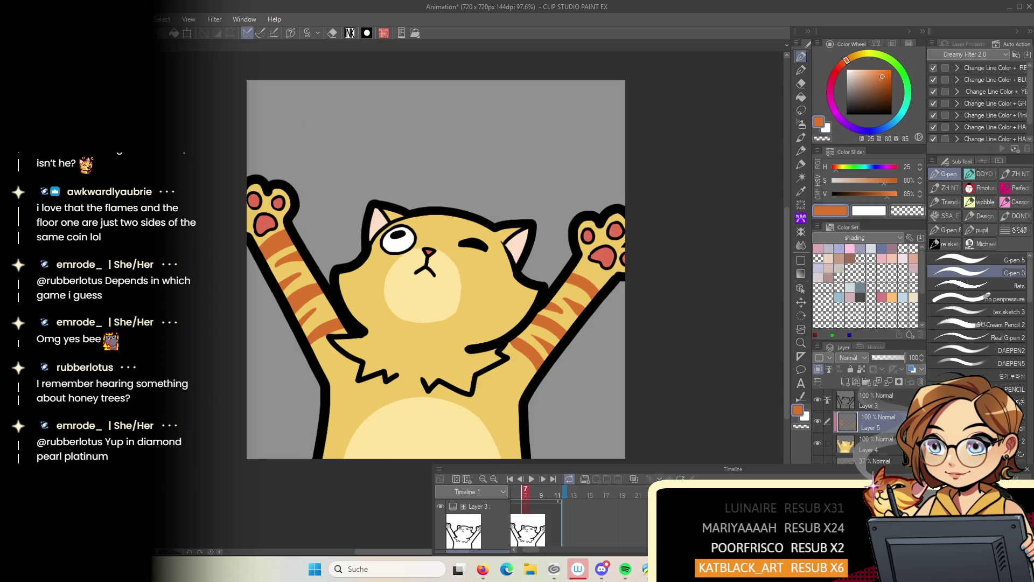
pyautogui.scroll(-1, 524, 306)
pyautogui.moveTo(335, 228); pyautogui.dragTo(372, 226)
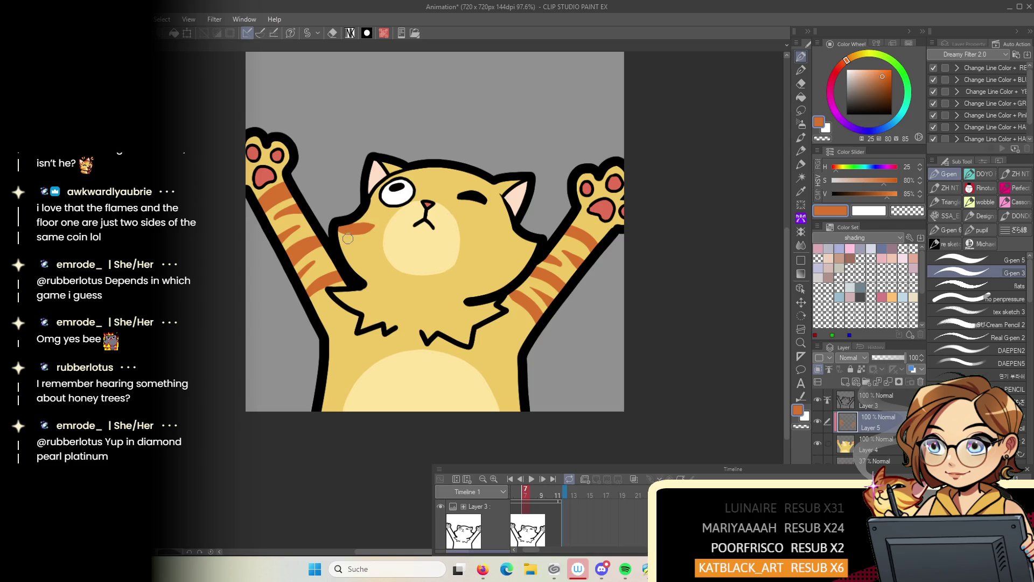
pyautogui.hotkey('ctrl', 'z')
pyautogui.press('space')
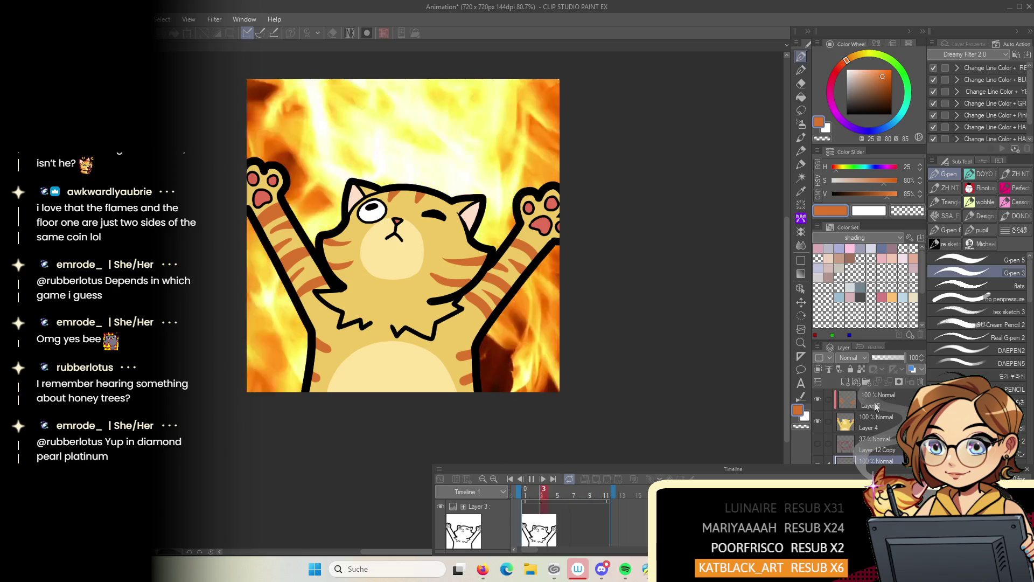
pyautogui.press('space')
pyautogui.hotkey('ctrl', 'shift', 'n')
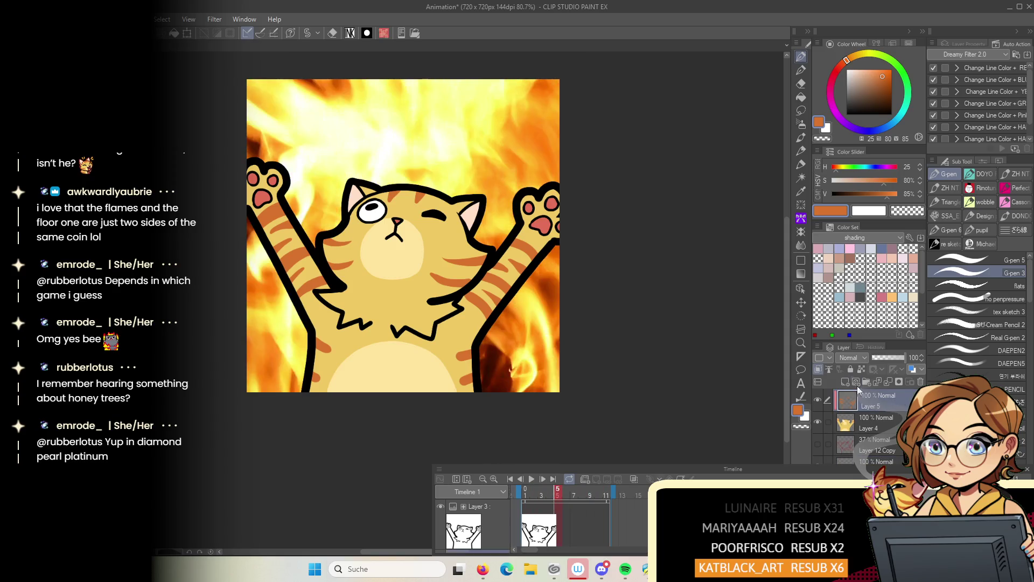
pyautogui.click(855, 81)
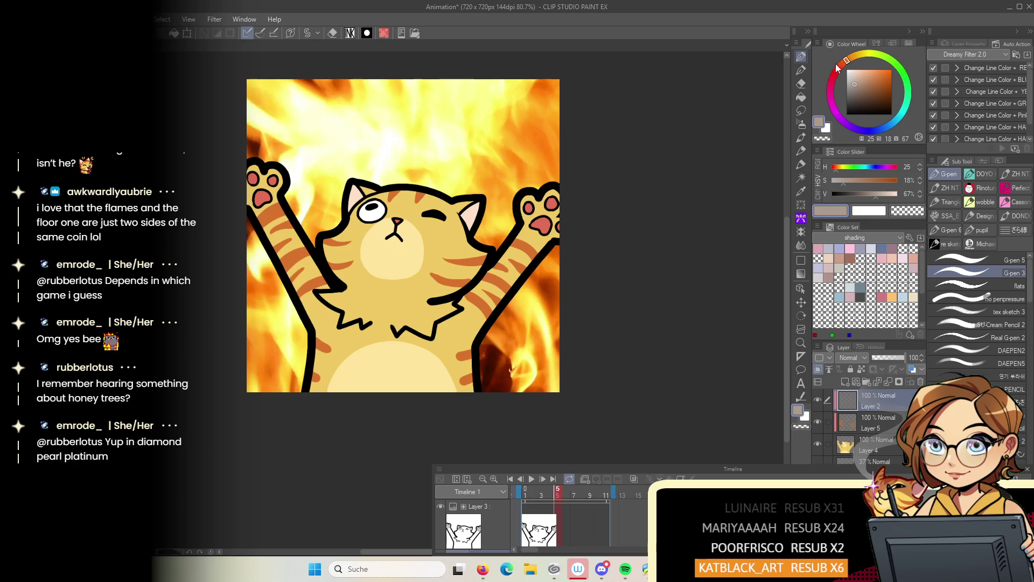
pyautogui.click(837, 68)
pyautogui.hotkey('alt', 'BackSpace')
pyautogui.click(848, 357)
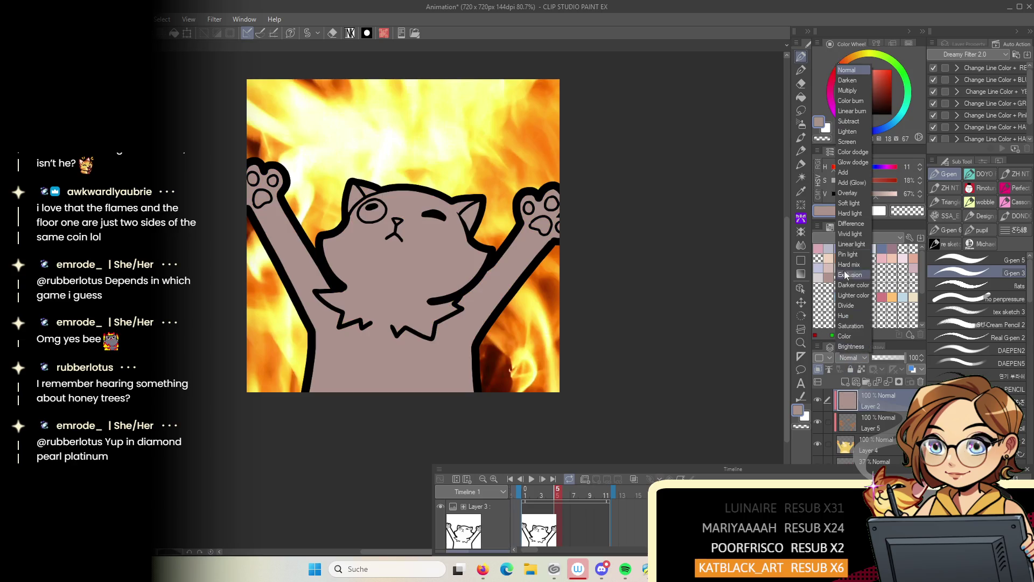
pyautogui.click(853, 91)
pyautogui.scroll(-2, 615, 267)
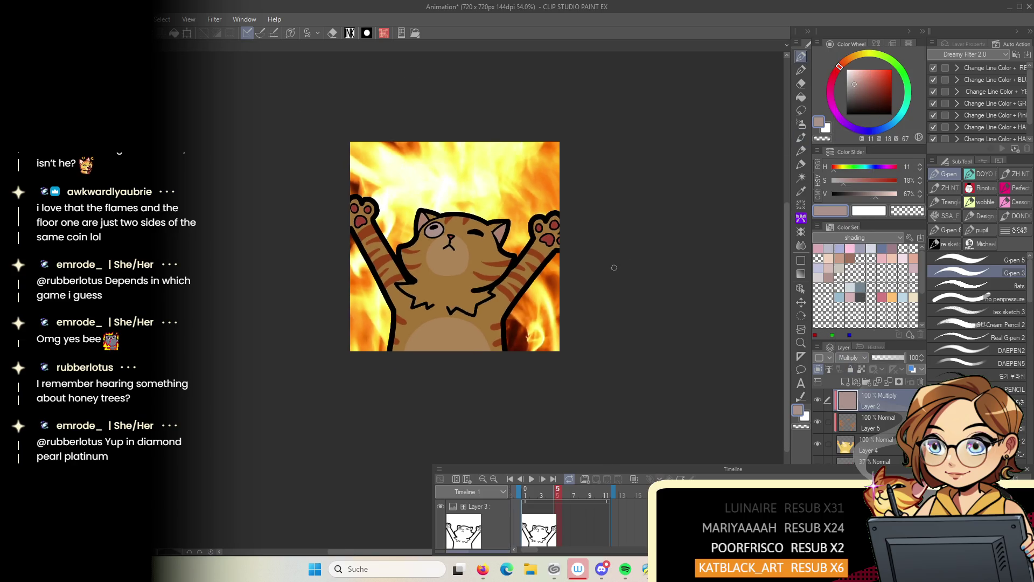
pyautogui.scroll(2, 616, 267)
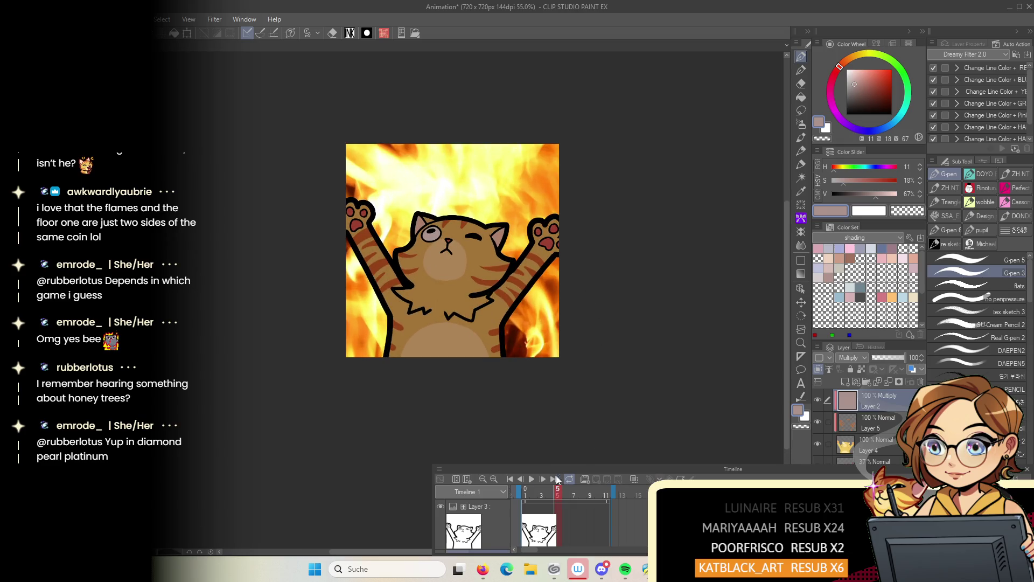
pyautogui.click(530, 481)
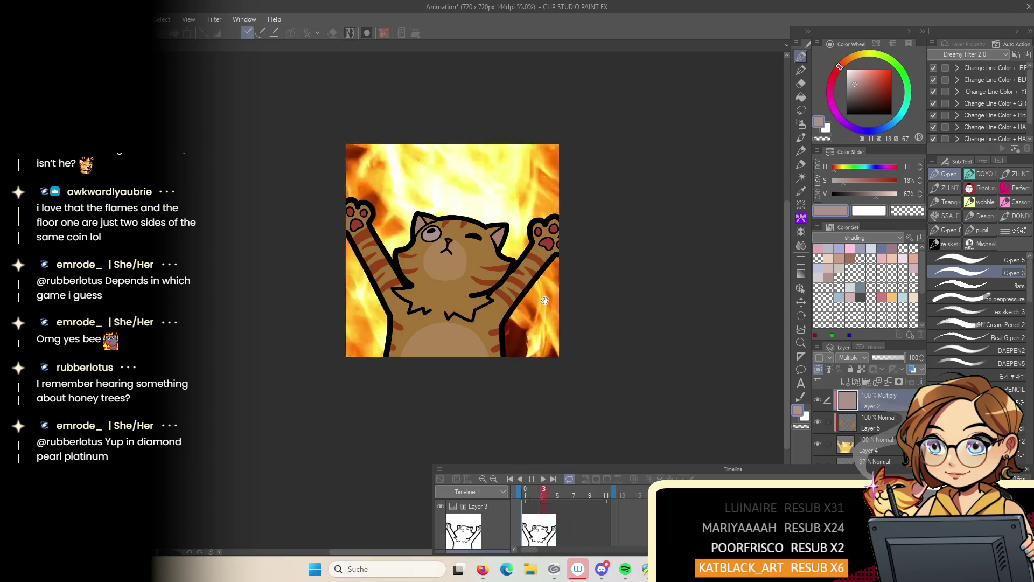
pyautogui.scroll(-2, 545, 300)
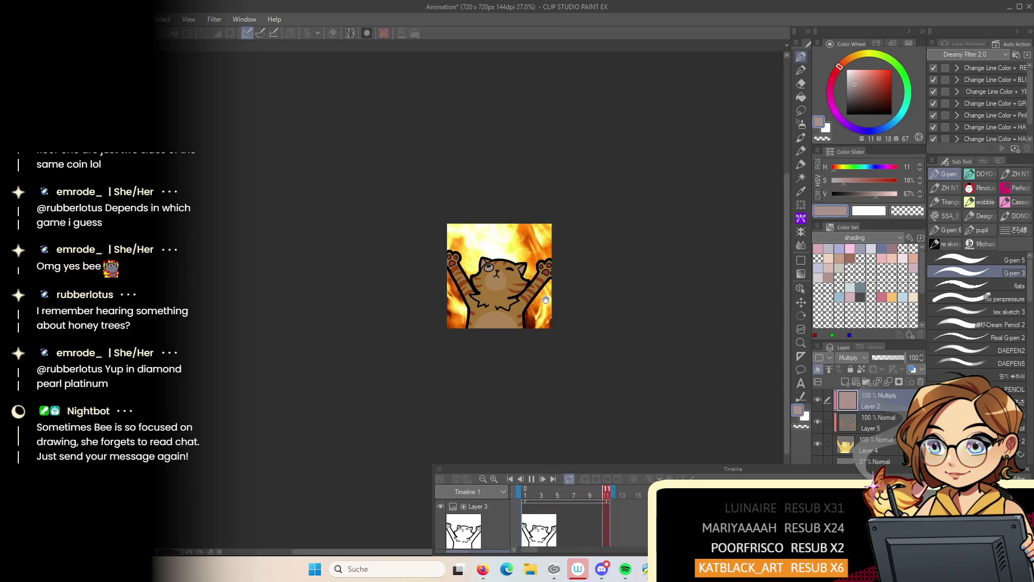
pyautogui.scroll(3, 545, 300)
pyautogui.moveTo(543, 310); pyautogui.dragTo(568, 331)
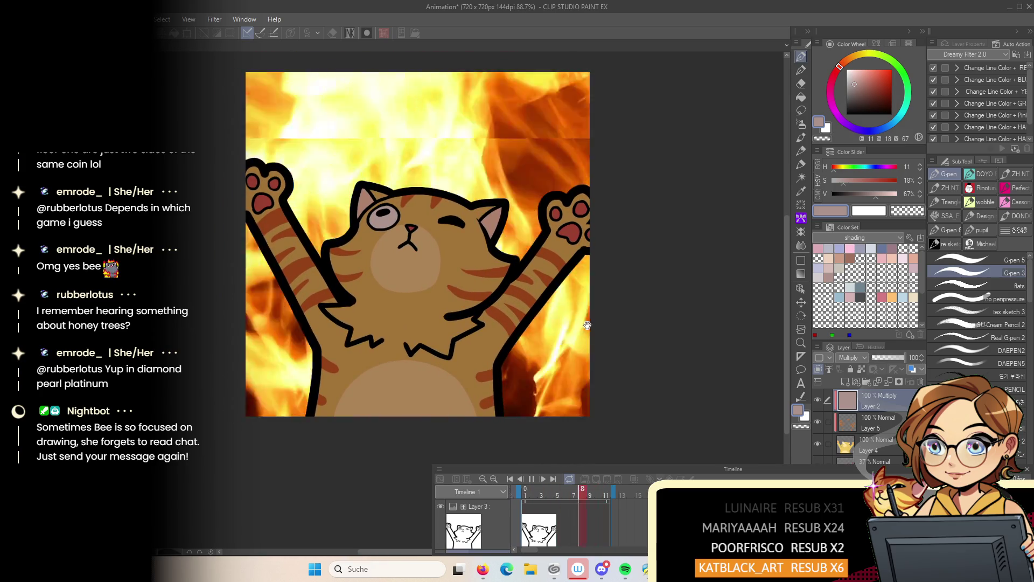
pyautogui.press('Return')
pyautogui.scroll(1, 432, 128)
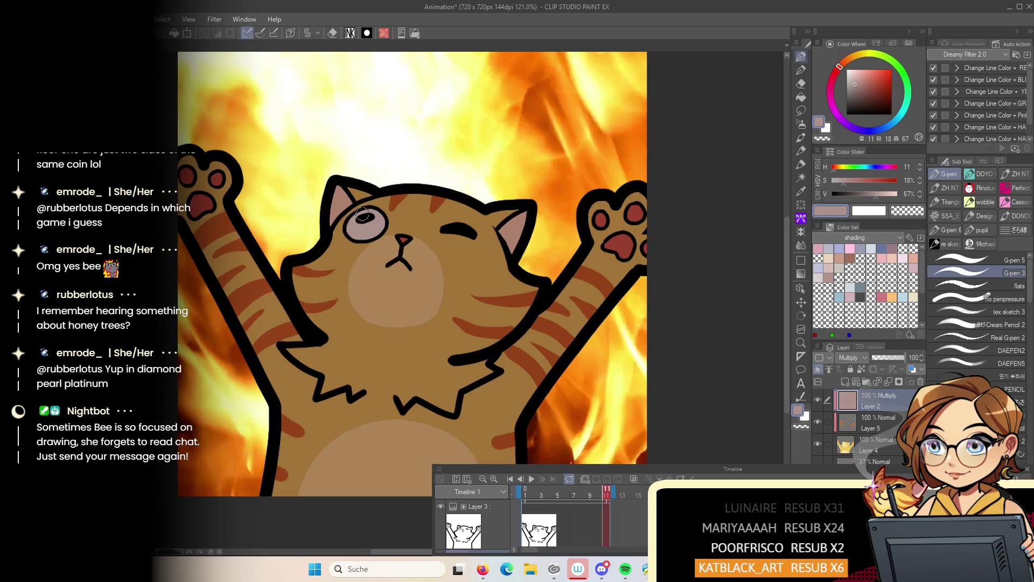
pyautogui.moveTo(354, 229); pyautogui.dragTo(373, 217)
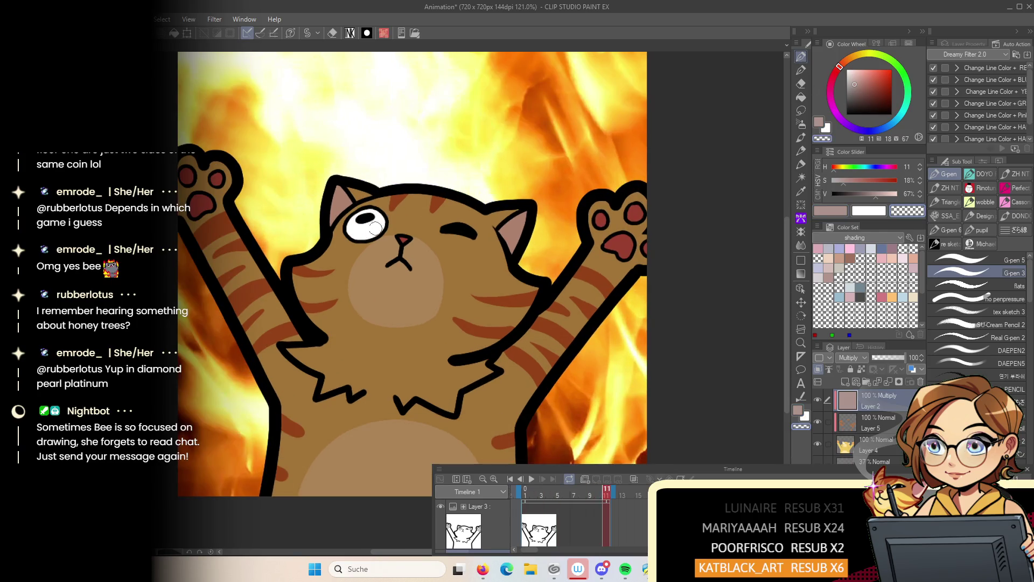
pyautogui.scroll(-8, 455, 253)
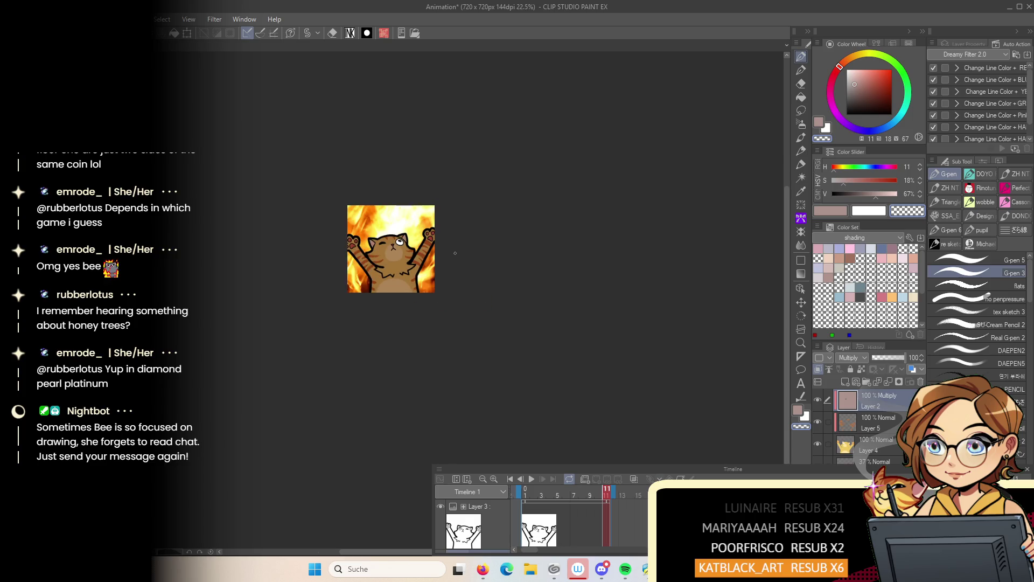
pyautogui.scroll(5, 454, 257)
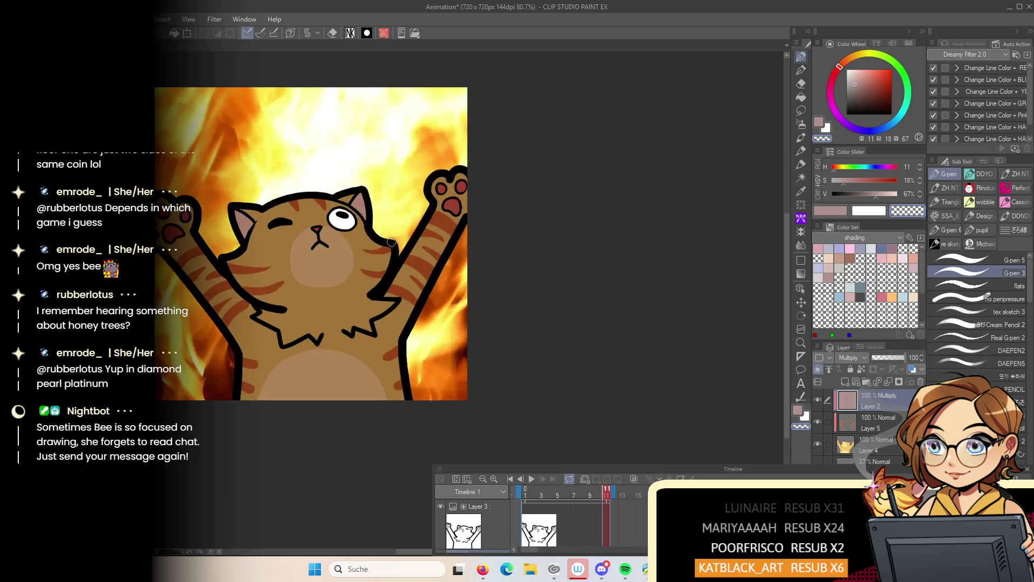
pyautogui.scroll(2, 479, 250)
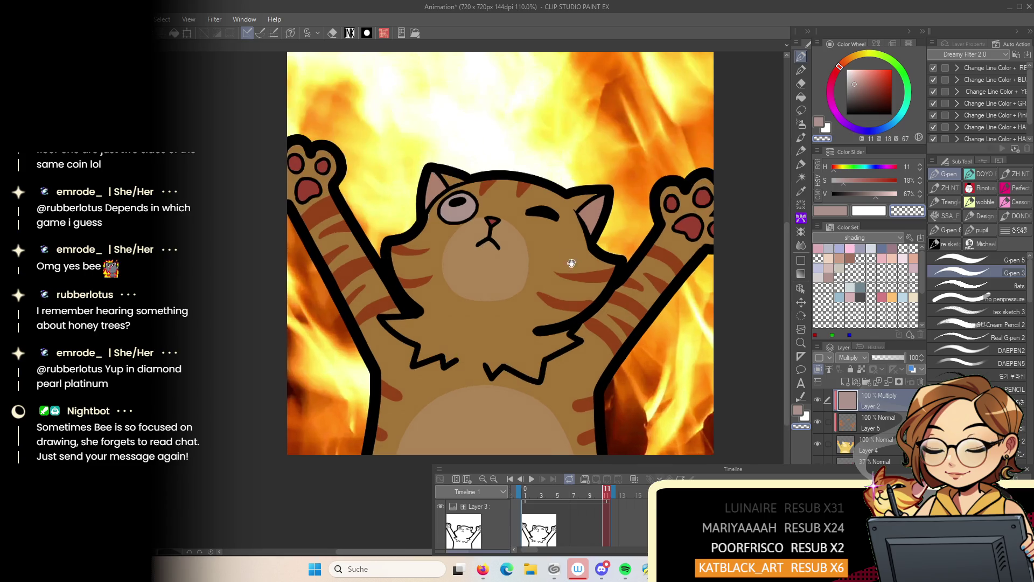
pyautogui.scroll(-1, 474, 240)
pyautogui.scroll(-3, 495, 273)
pyautogui.scroll(-1, 496, 276)
pyautogui.scroll(1, 497, 280)
pyautogui.moveTo(497, 282)
pyautogui.mouseDown()
pyautogui.moveTo(477, 318)
pyautogui.moveTo(486, 320)
pyautogui.mouseUp()
pyautogui.press('h')
pyautogui.press('h')
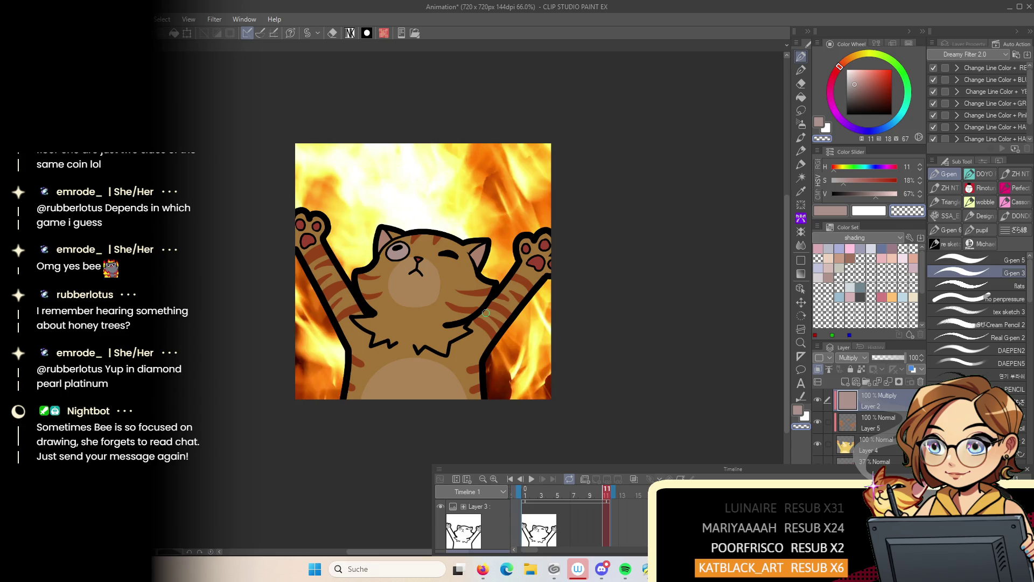
pyautogui.click(531, 480)
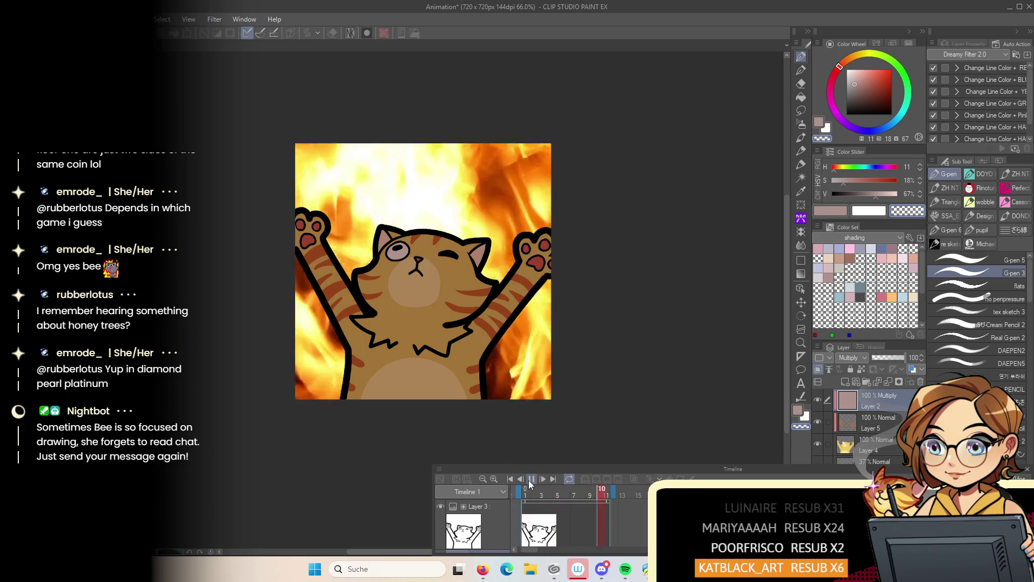
pyautogui.click(530, 482)
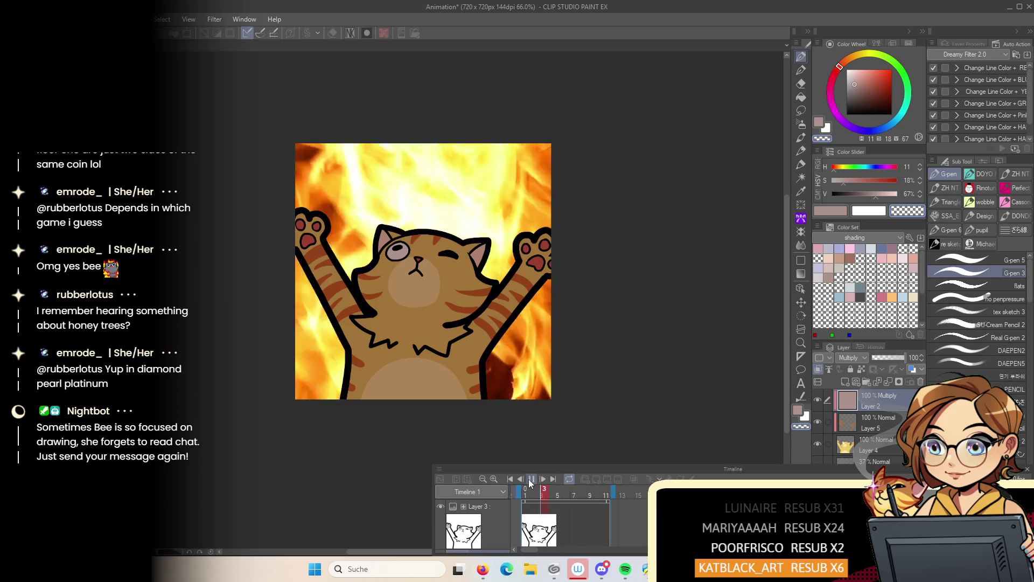
pyautogui.click(868, 445)
pyautogui.scroll(5, 490, 289)
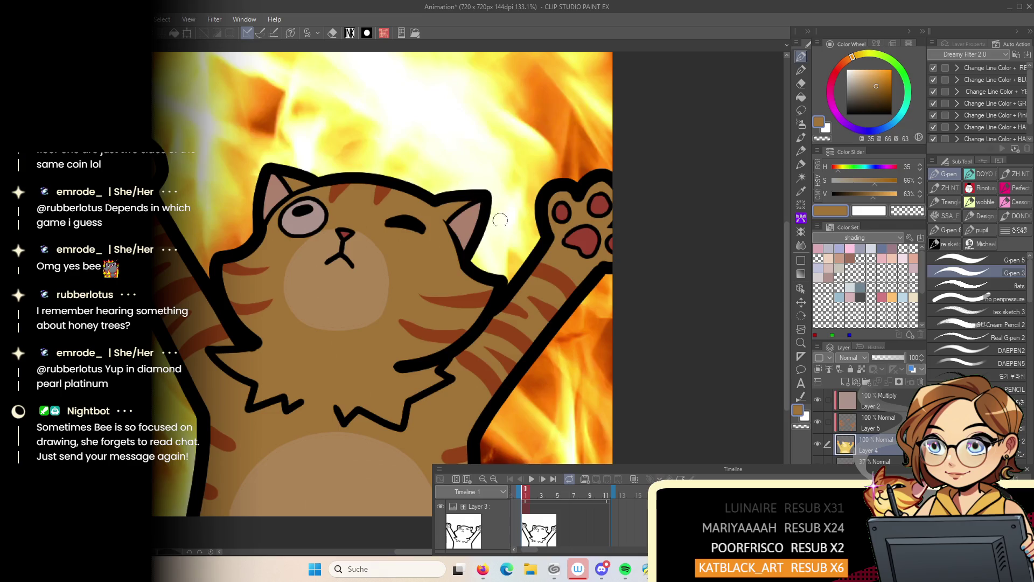
pyautogui.scroll(-3, 499, 219)
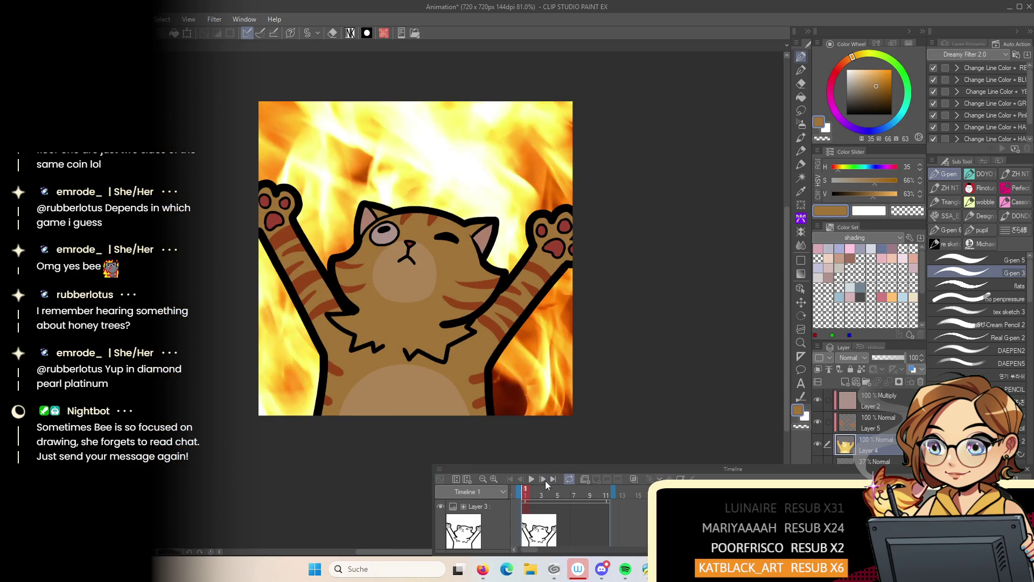
pyautogui.click(532, 480)
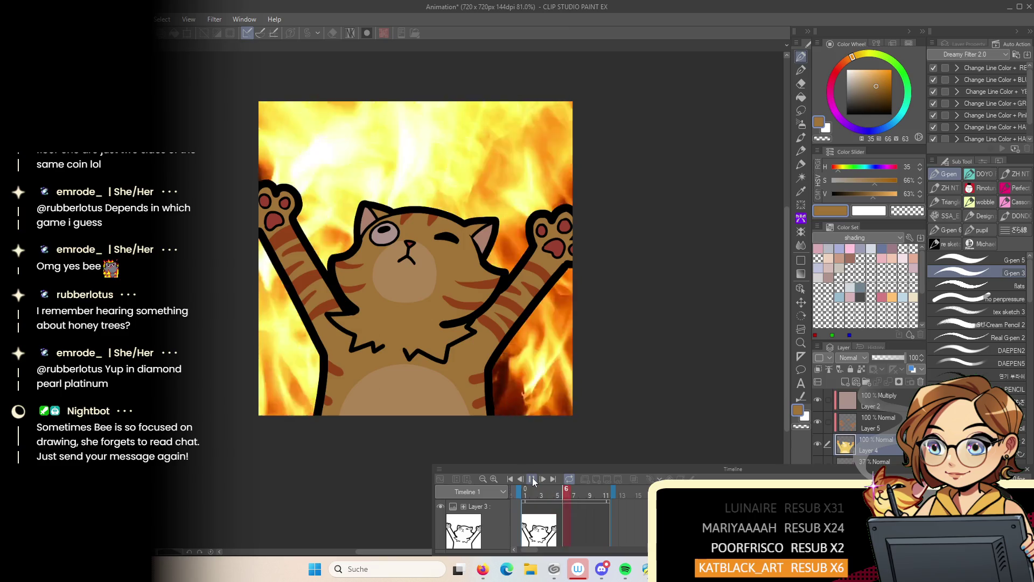
pyautogui.click(532, 480)
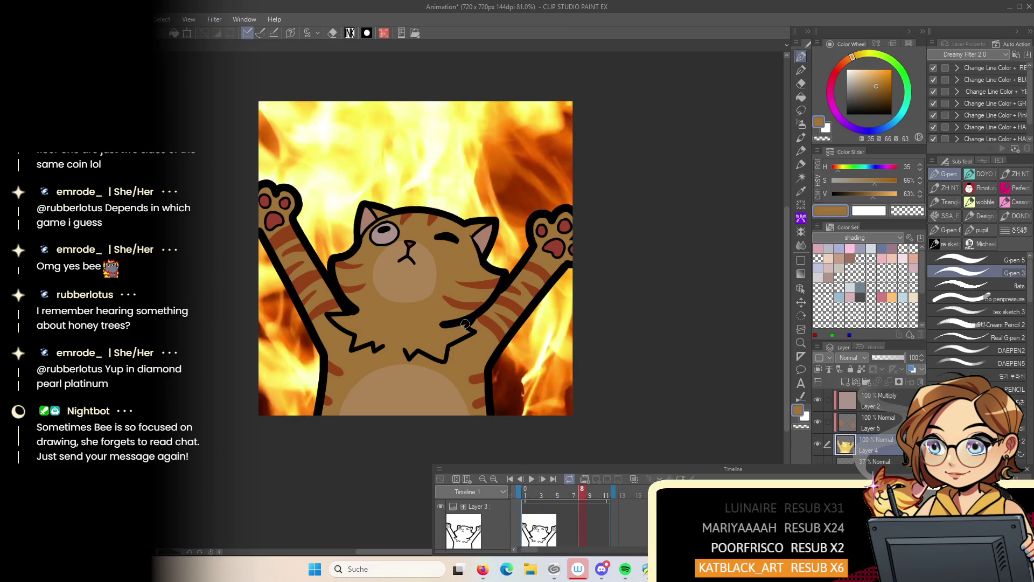
pyautogui.click(532, 481)
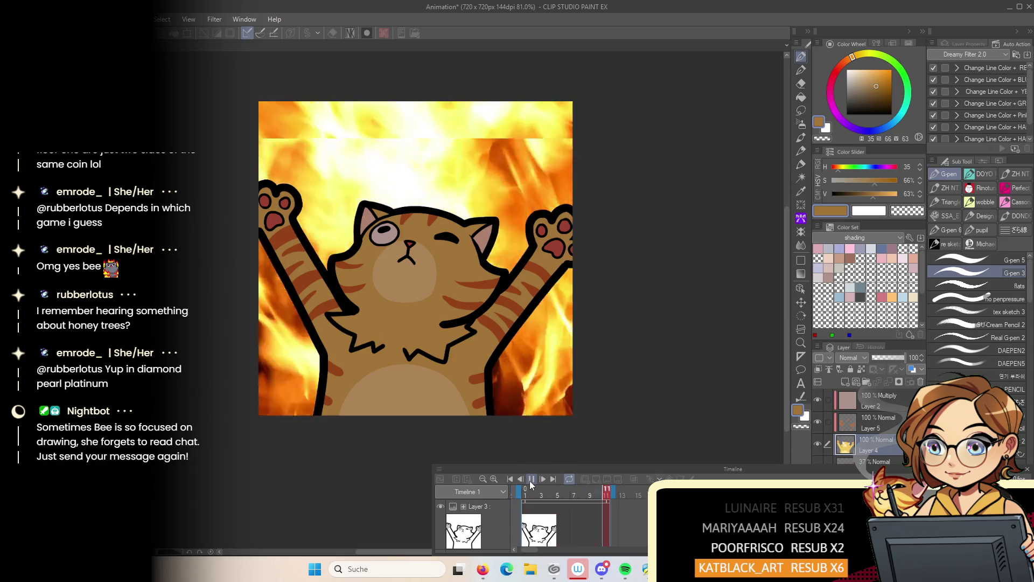
pyautogui.click(530, 484)
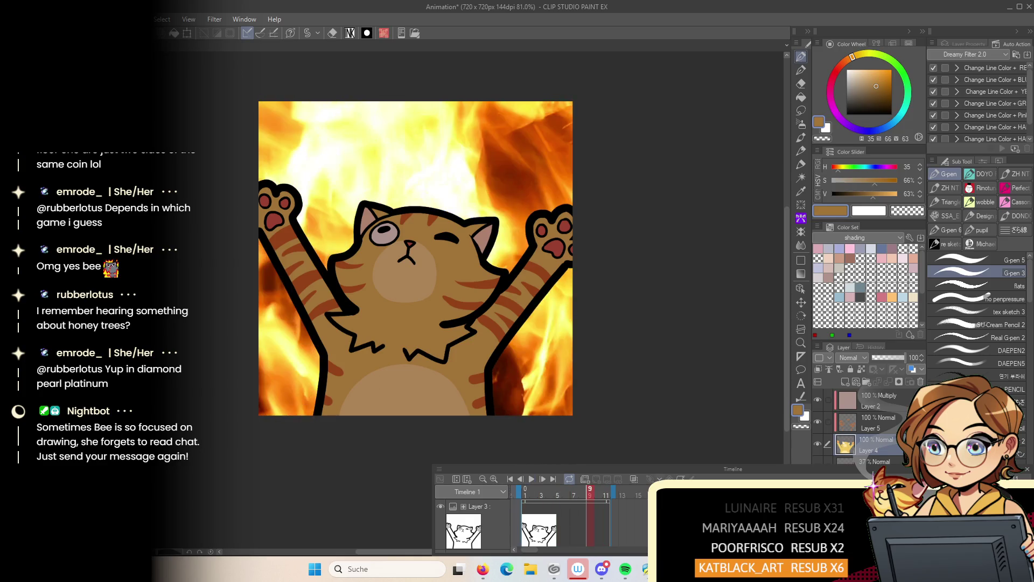
pyautogui.scroll(-3, 532, 368)
pyautogui.scroll(-6, 532, 368)
pyautogui.moveTo(532, 369); pyautogui.dragTo(408, 355)
pyautogui.scroll(-1, 409, 354)
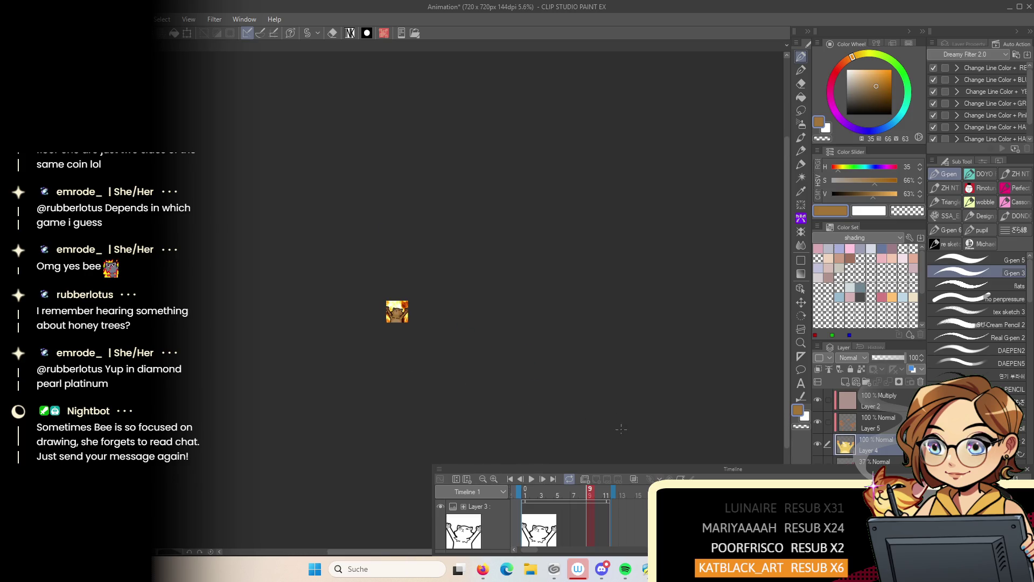
pyautogui.click(532, 479)
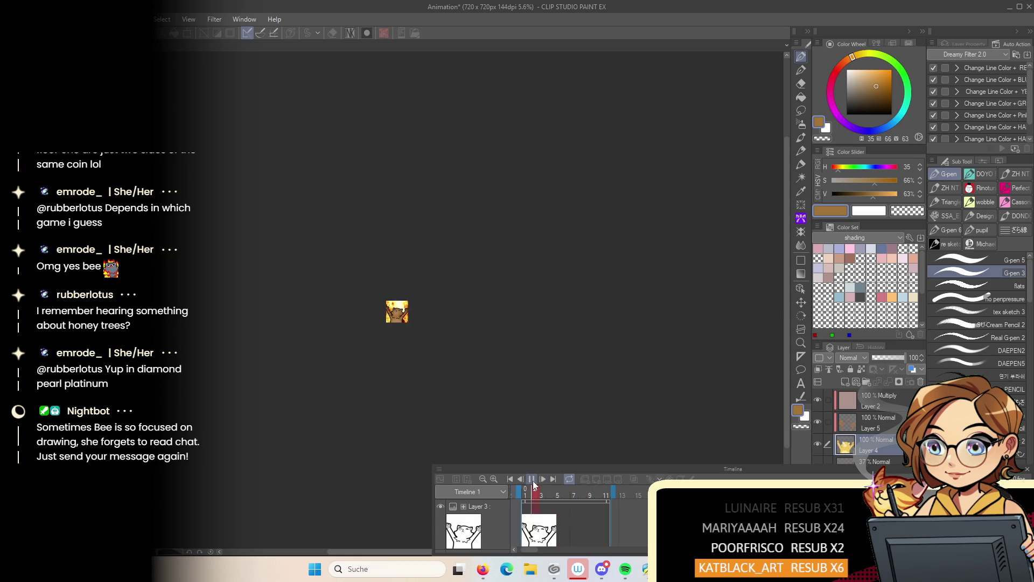
pyautogui.click(533, 480)
pyautogui.scroll(10, 392, 319)
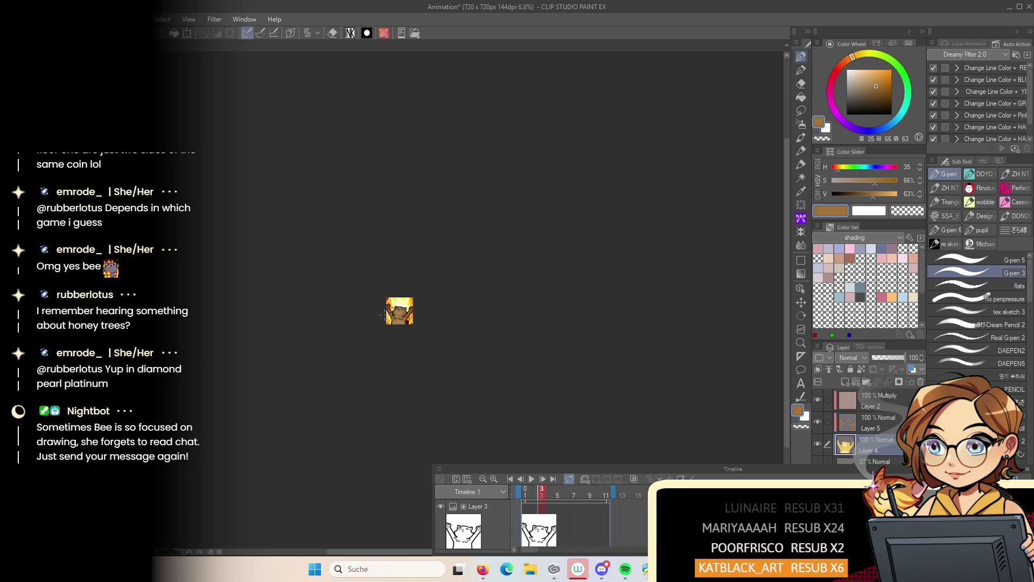
pyautogui.scroll(10, 392, 319)
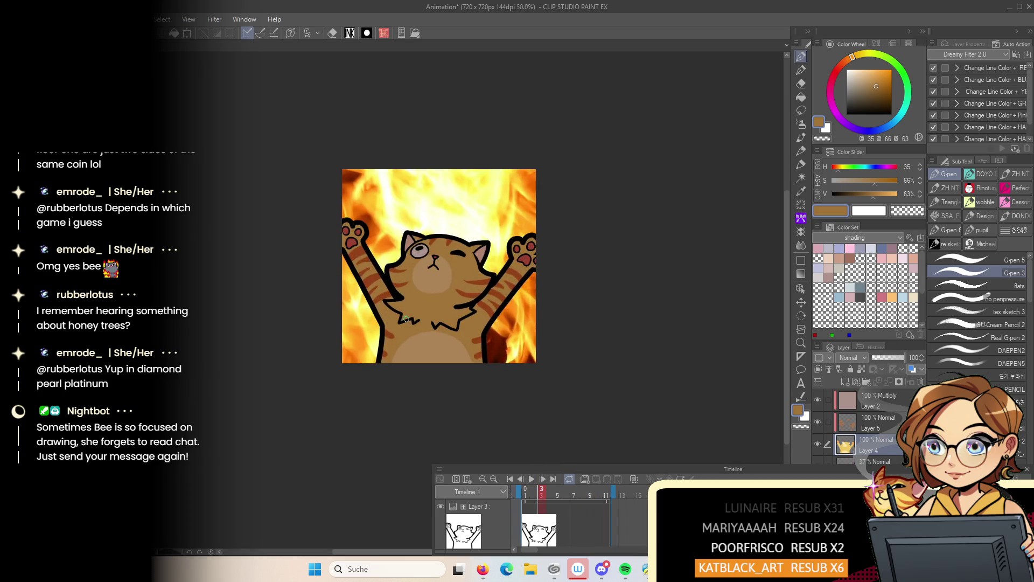
pyautogui.moveTo(487, 369); pyautogui.dragTo(445, 368)
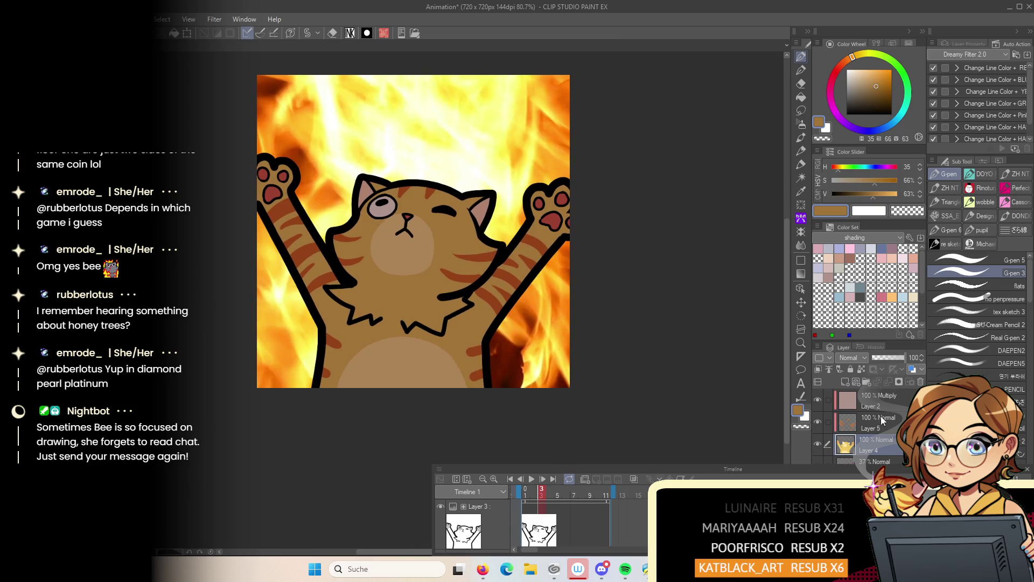
# Mask Layer 2's Multiply shading off the muzzle, cheeks, forehead and eye
pyautogui.click(875, 404)
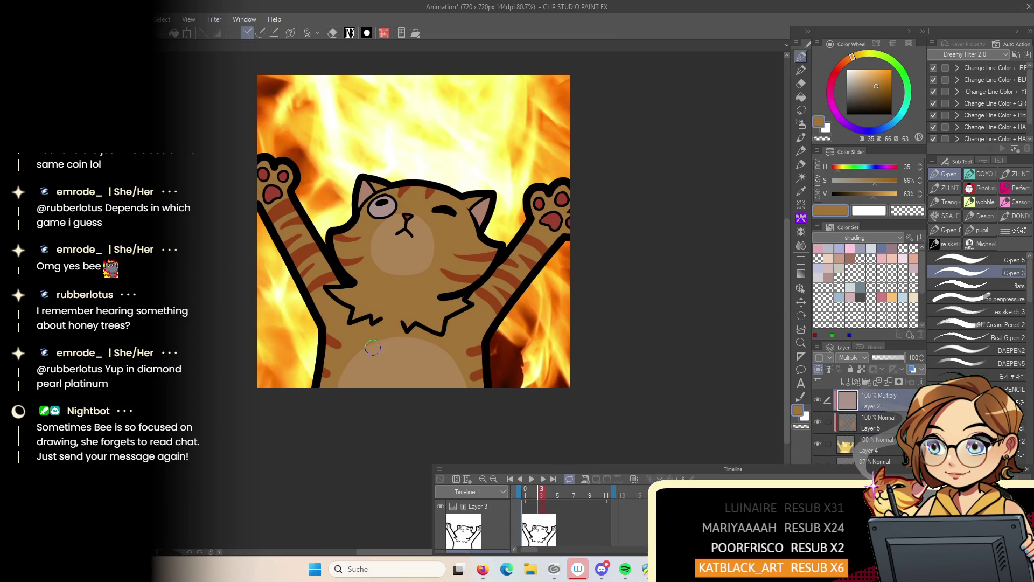
pyautogui.moveTo(405, 259)
pyautogui.mouseDown()
pyautogui.moveTo(428, 237)
pyautogui.moveTo(415, 225)
pyautogui.mouseUp()
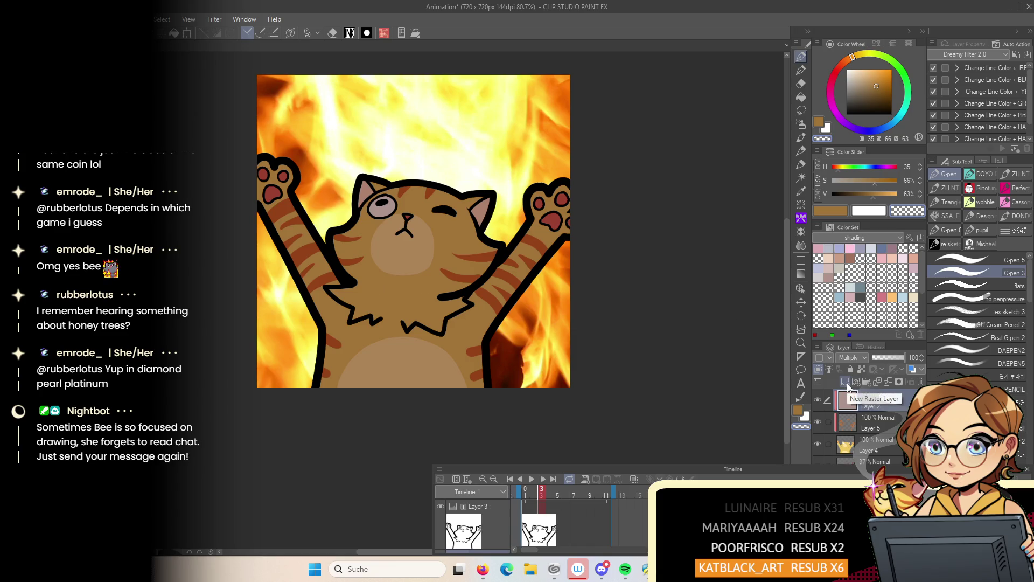
pyautogui.click(899, 382)
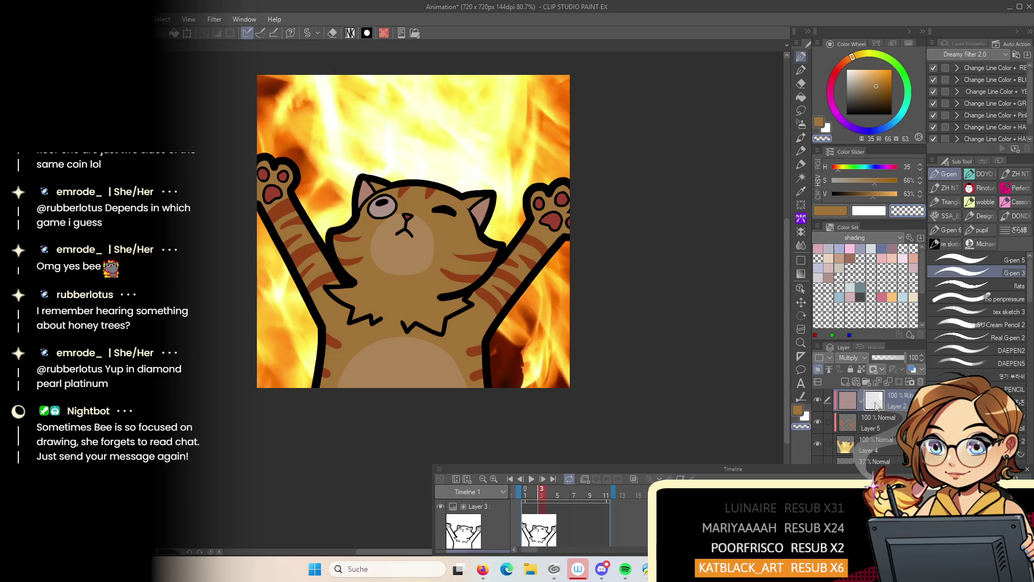
pyautogui.moveTo(377, 253)
pyautogui.mouseDown()
pyautogui.moveTo(399, 248)
pyautogui.moveTo(389, 269)
pyautogui.moveTo(425, 240)
pyautogui.moveTo(433, 280)
pyautogui.mouseUp()
pyautogui.moveTo(336, 241)
pyautogui.mouseDown()
pyautogui.moveTo(392, 223)
pyautogui.moveTo(480, 264)
pyautogui.moveTo(350, 256)
pyautogui.moveTo(404, 274)
pyautogui.moveTo(452, 271)
pyautogui.moveTo(361, 272)
pyautogui.moveTo(468, 272)
pyautogui.moveTo(388, 281)
pyautogui.moveTo(472, 259)
pyautogui.mouseUp()
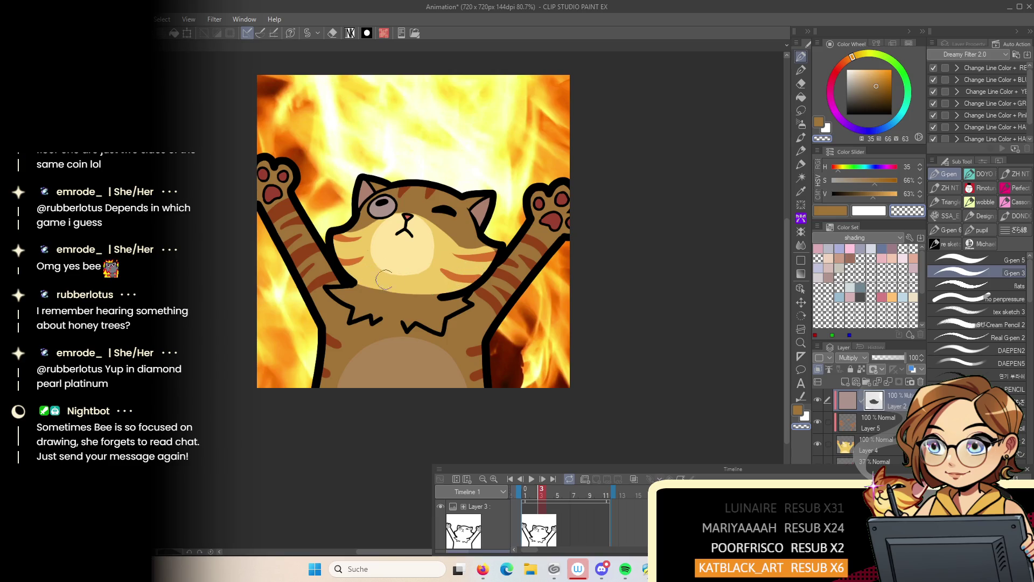
pyautogui.moveTo(372, 209); pyautogui.dragTo(382, 210)
# Lighten the fur under the raised arm and repaint the belly light yellow
pyautogui.scroll(-3, 439, 176)
pyautogui.scroll(-4, 439, 177)
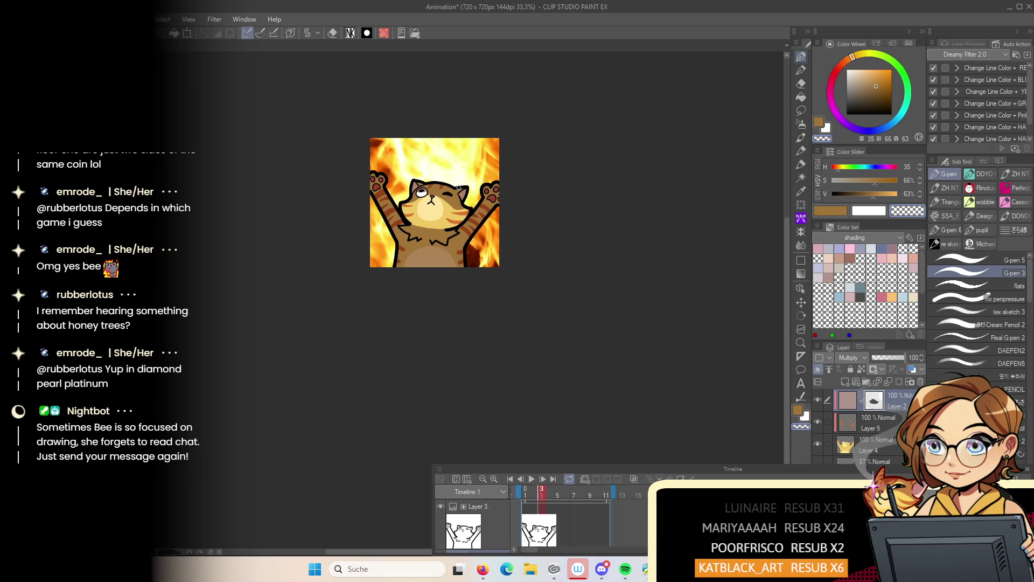
pyautogui.scroll(5, 415, 238)
pyautogui.scroll(1, 415, 238)
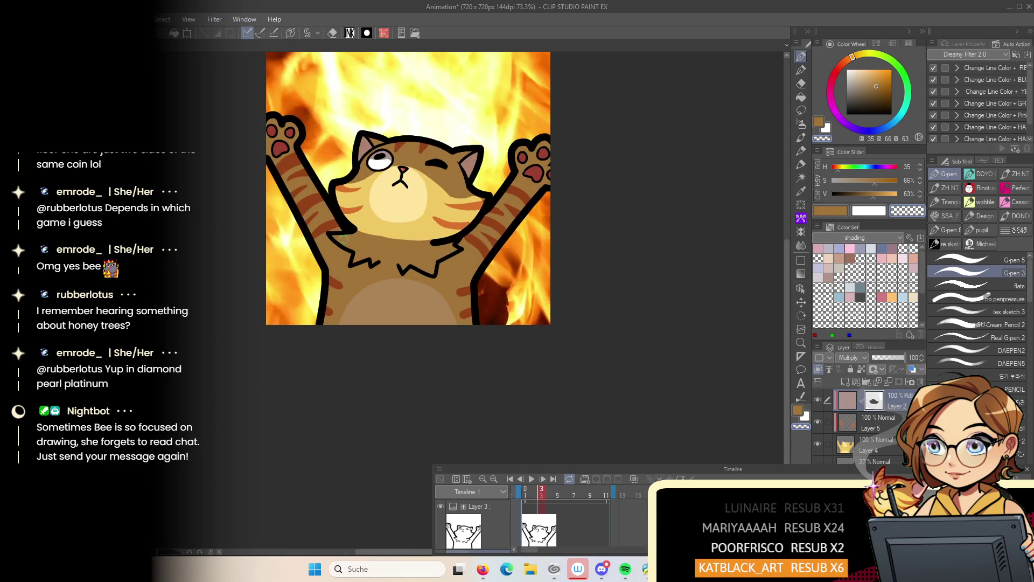
pyautogui.moveTo(338, 240)
pyautogui.mouseDown()
pyautogui.moveTo(368, 241)
pyautogui.moveTo(355, 258)
pyautogui.moveTo(376, 245)
pyautogui.moveTo(427, 274)
pyautogui.mouseUp()
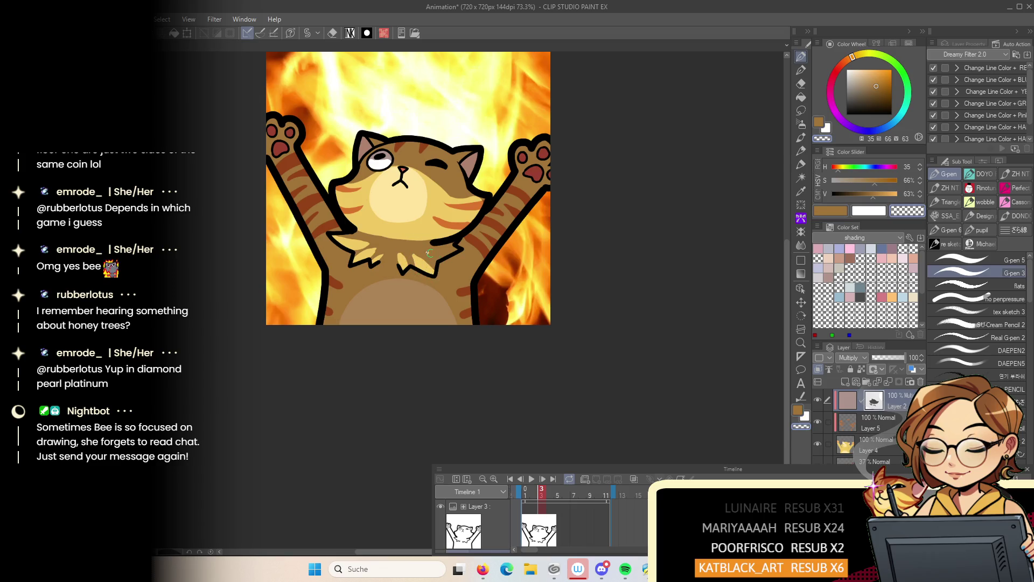
pyautogui.moveTo(354, 308)
pyautogui.mouseDown()
pyautogui.moveTo(344, 323)
pyautogui.moveTo(377, 291)
pyautogui.moveTo(447, 302)
pyautogui.moveTo(362, 317)
pyautogui.mouseUp()
pyautogui.scroll(-6, 469, 284)
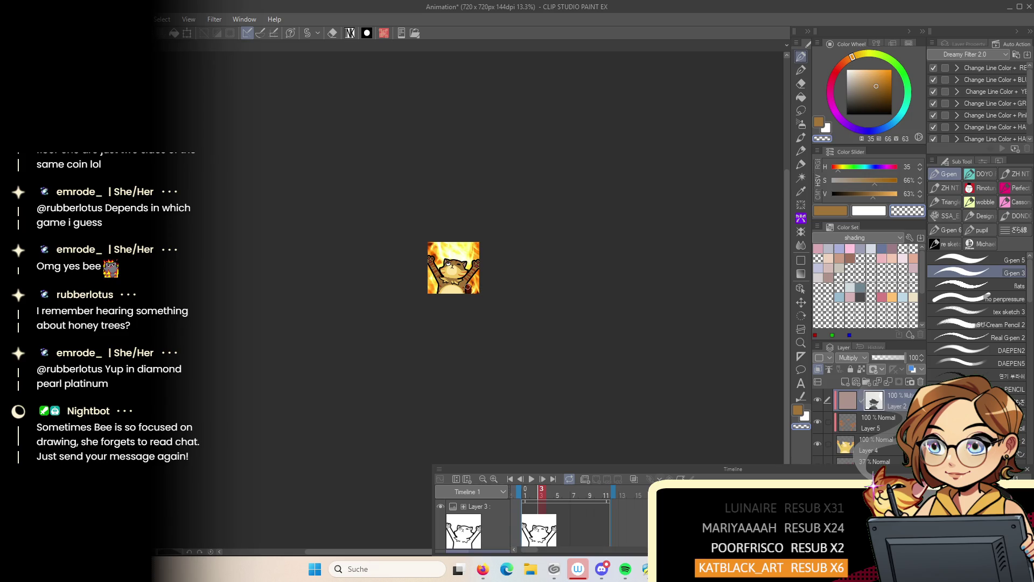
pyautogui.scroll(6, 465, 287)
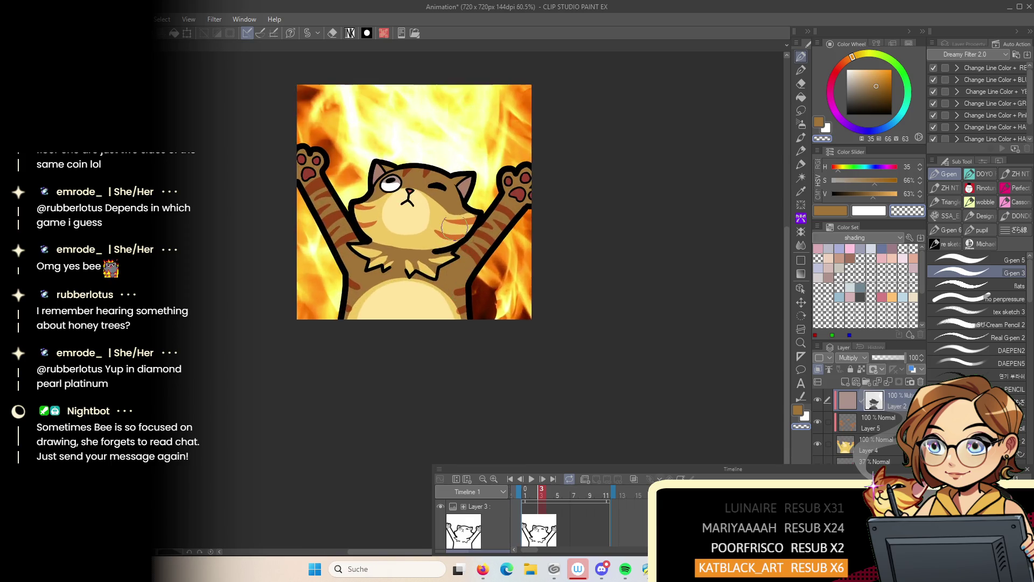
pyautogui.scroll(1, 455, 222)
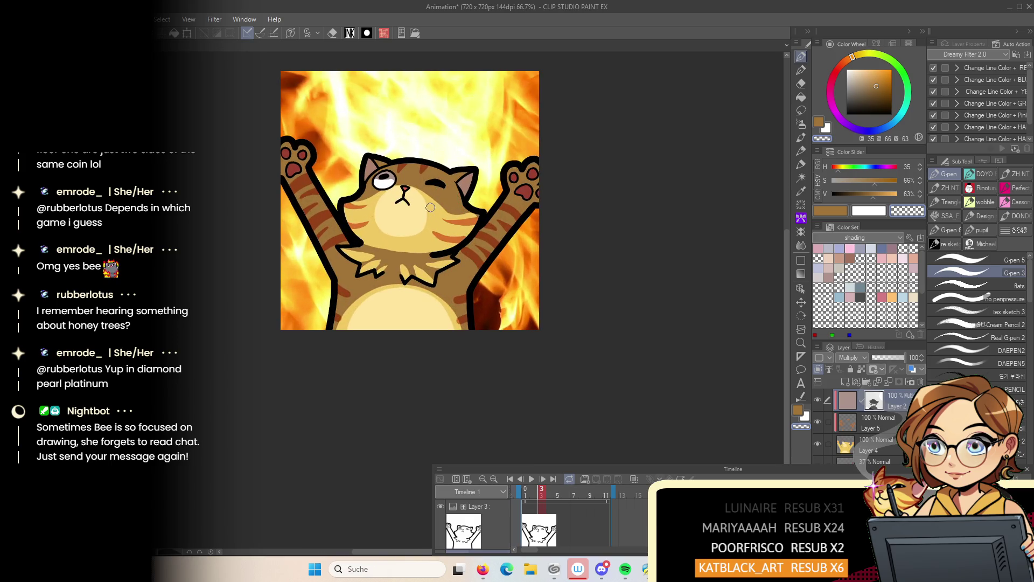
pyautogui.scroll(-10, 484, 207)
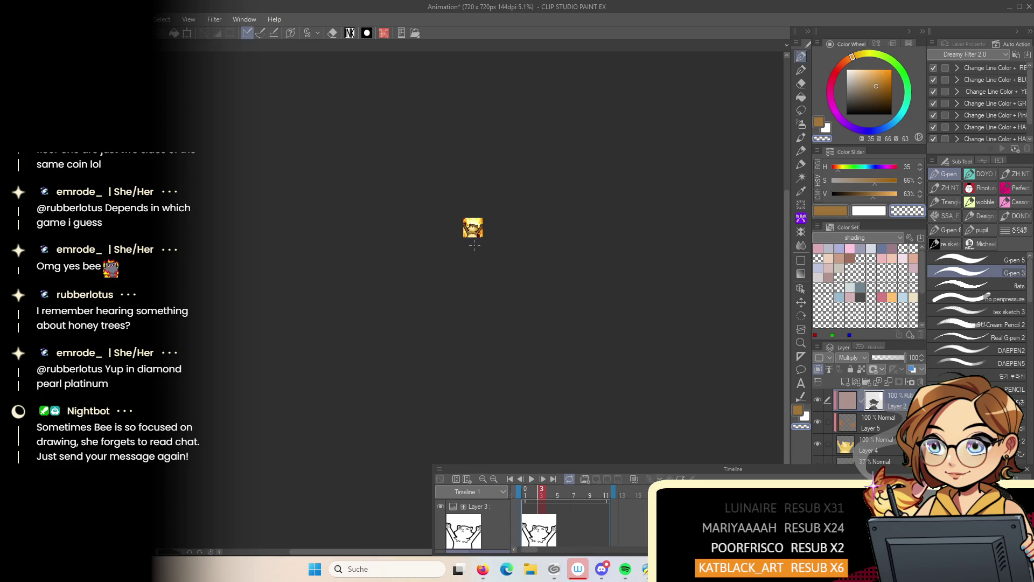
# Play, stop, replay and pause the timeline preview, then zoom back in on the cat
pyautogui.click(532, 480)
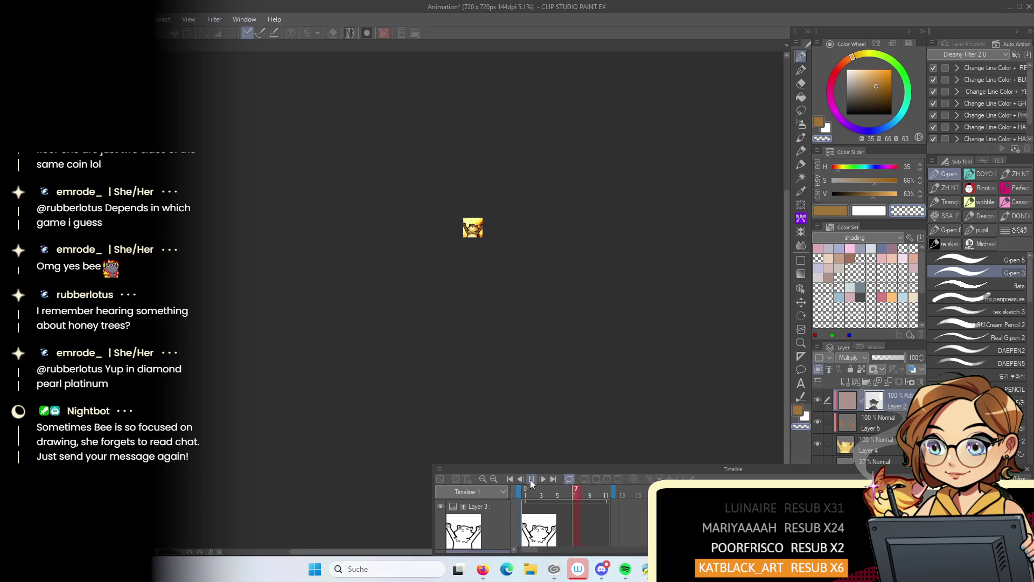
pyautogui.click(531, 479)
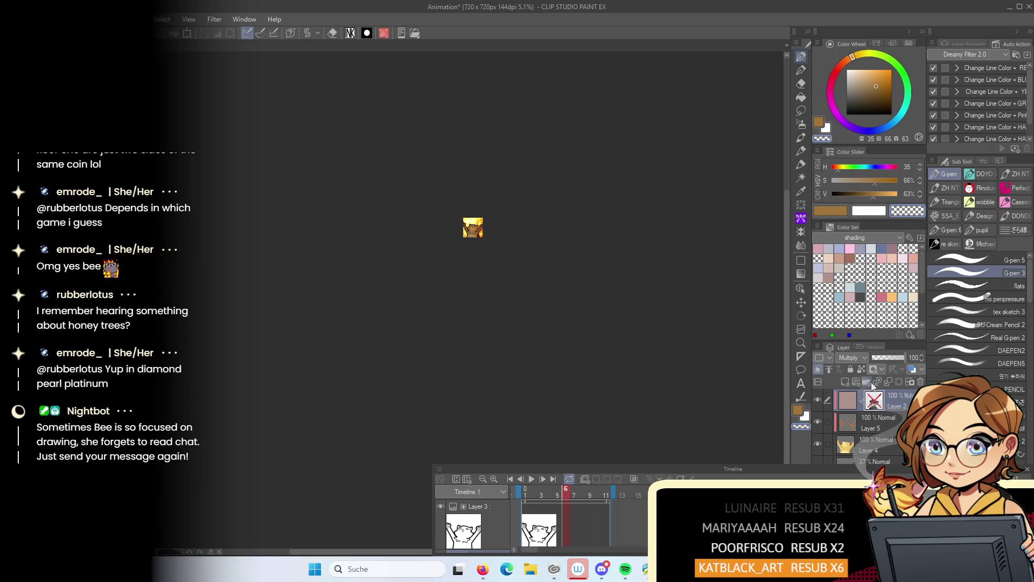
pyautogui.click(531, 479)
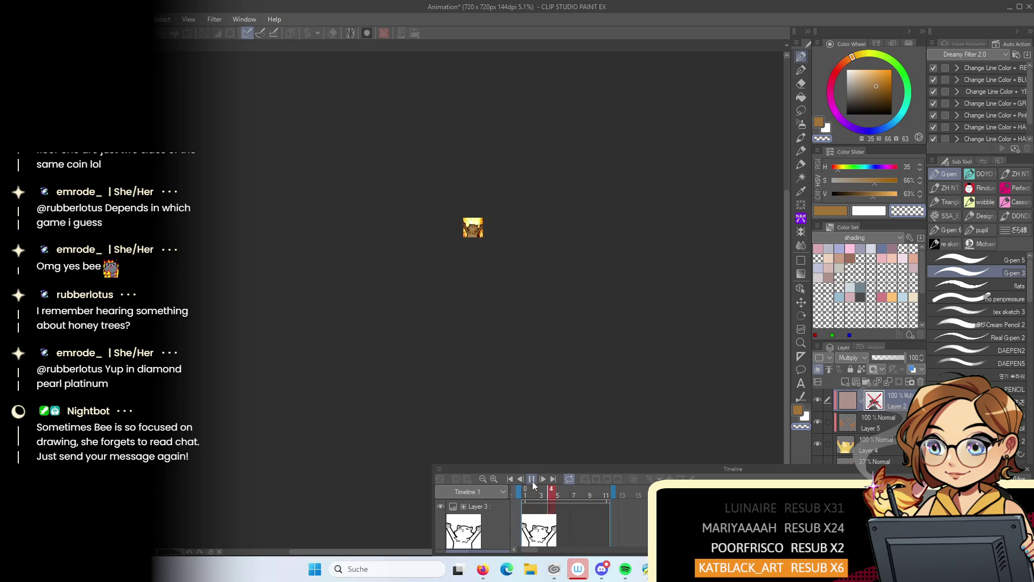
pyautogui.click(533, 485)
pyautogui.scroll(4, 532, 406)
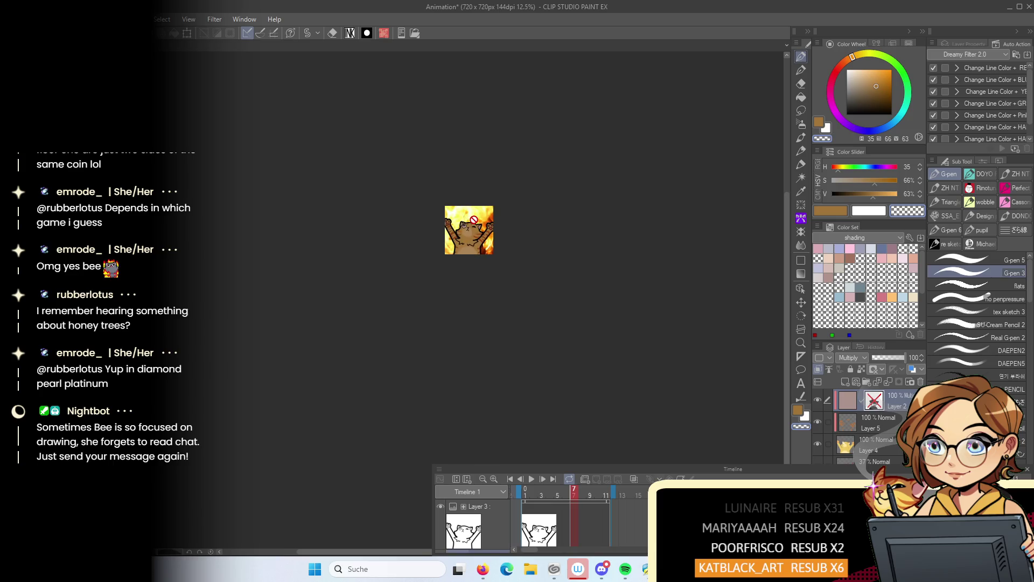
pyautogui.scroll(3, 529, 364)
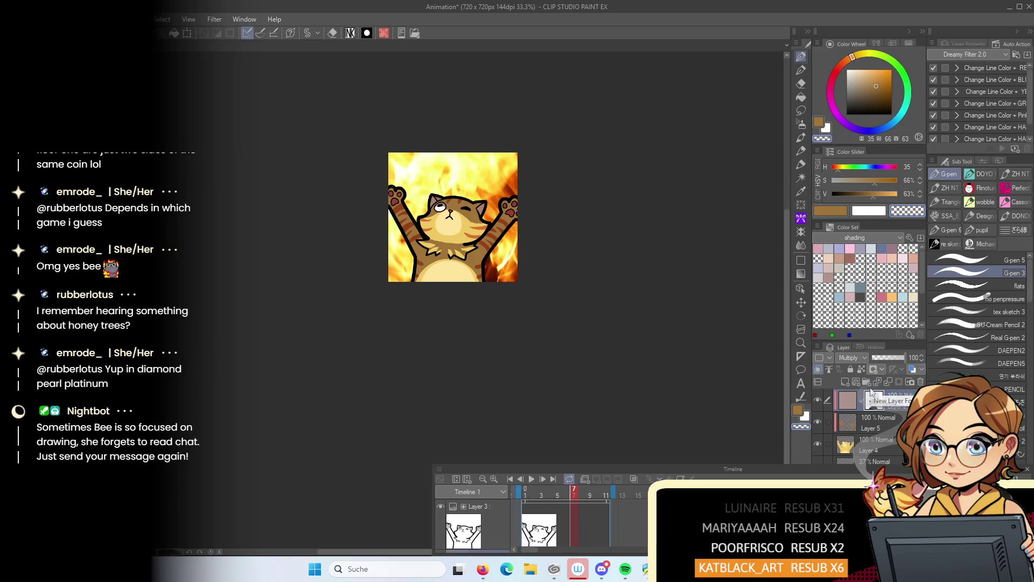
# Add a new layer filled with greyish brown, set to Multiply at 47% opacity
pyautogui.click(817, 399)
pyautogui.click(817, 400)
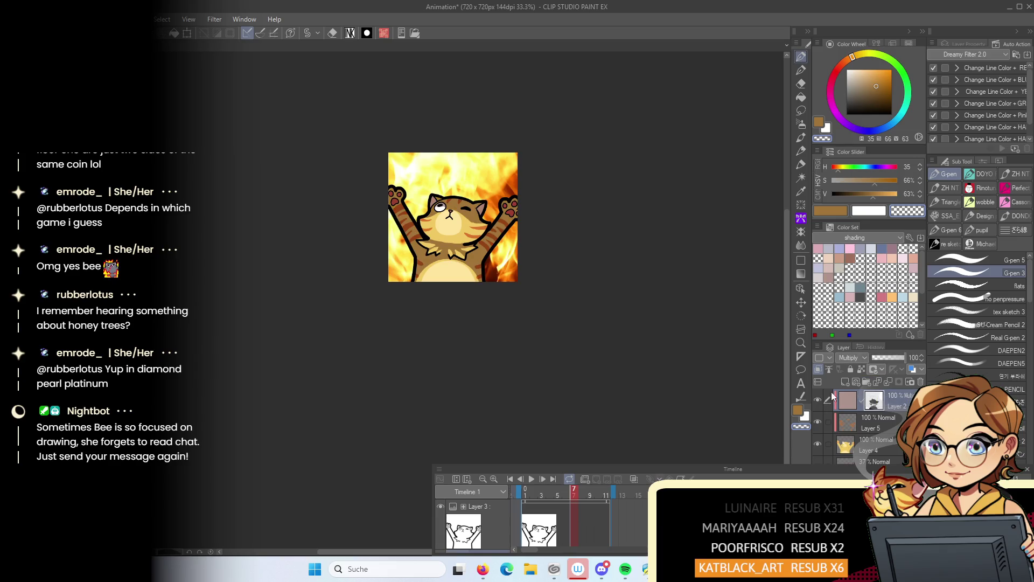
pyautogui.click(889, 357)
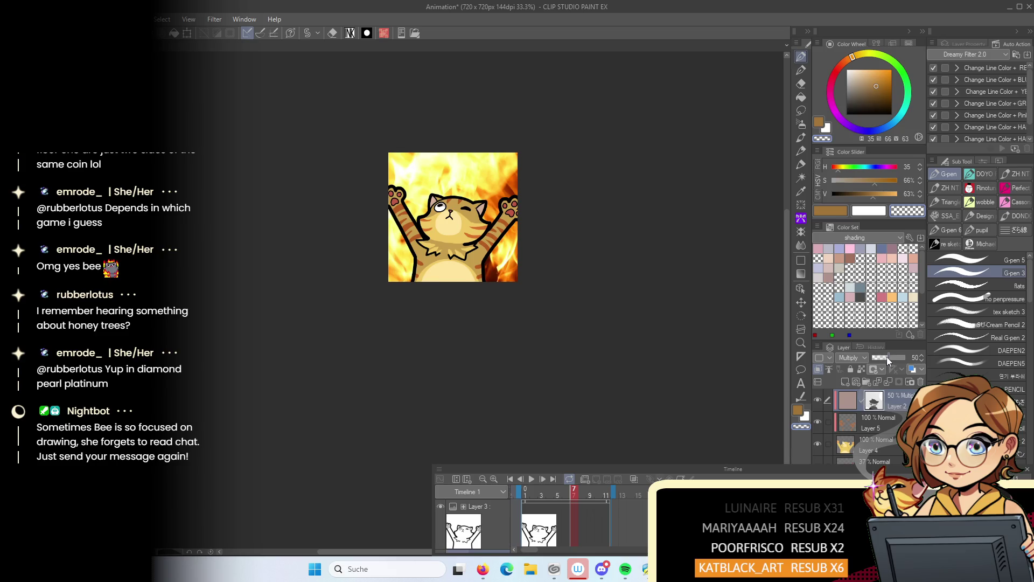
pyautogui.click(844, 381)
pyautogui.click(856, 88)
pyautogui.click(844, 62)
pyautogui.hotkey('alt', 'BackSpace')
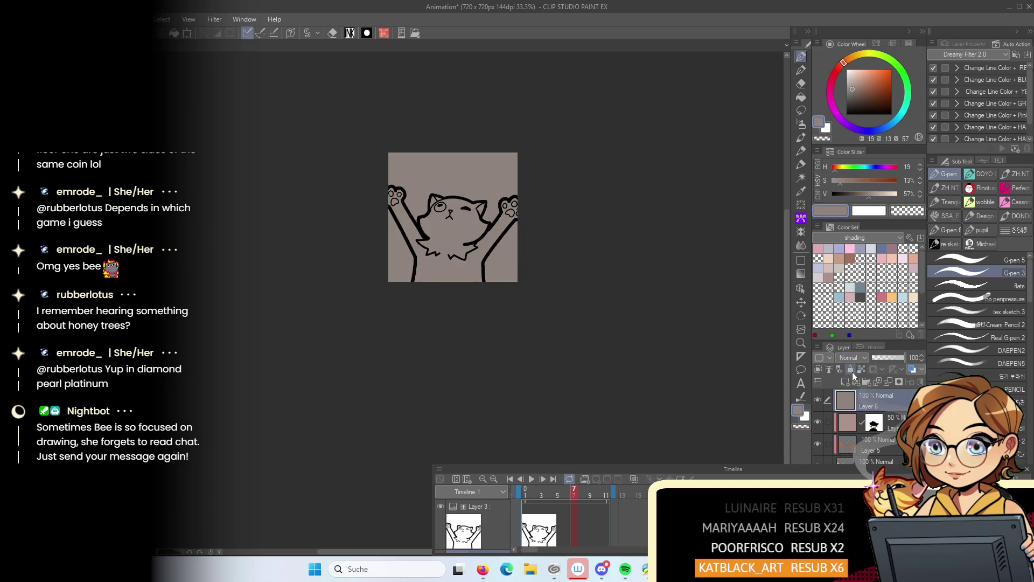
pyautogui.click(853, 358)
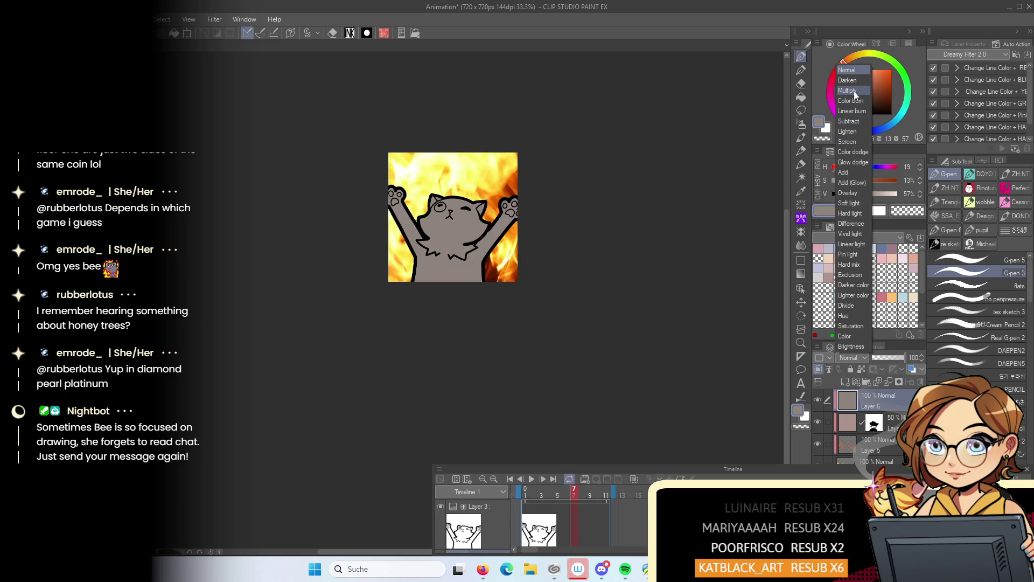
pyautogui.click(854, 91)
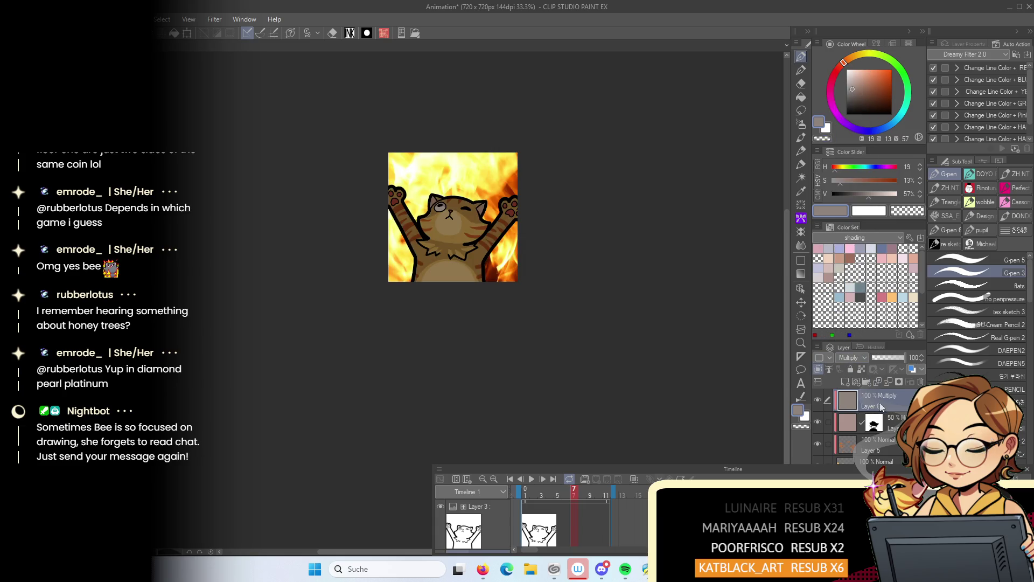
pyautogui.click(887, 360)
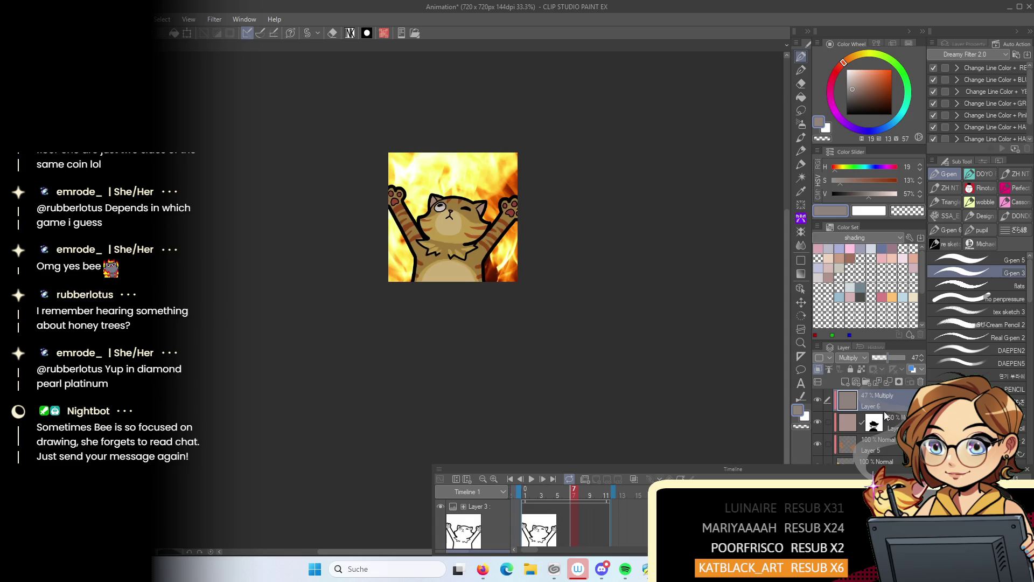
# Set the shading layer beneath the tint to 77% opacity
pyautogui.click(885, 414)
pyautogui.click(885, 357)
pyautogui.moveTo(884, 361); pyautogui.dragTo(896, 360)
pyautogui.scroll(-4, 547, 289)
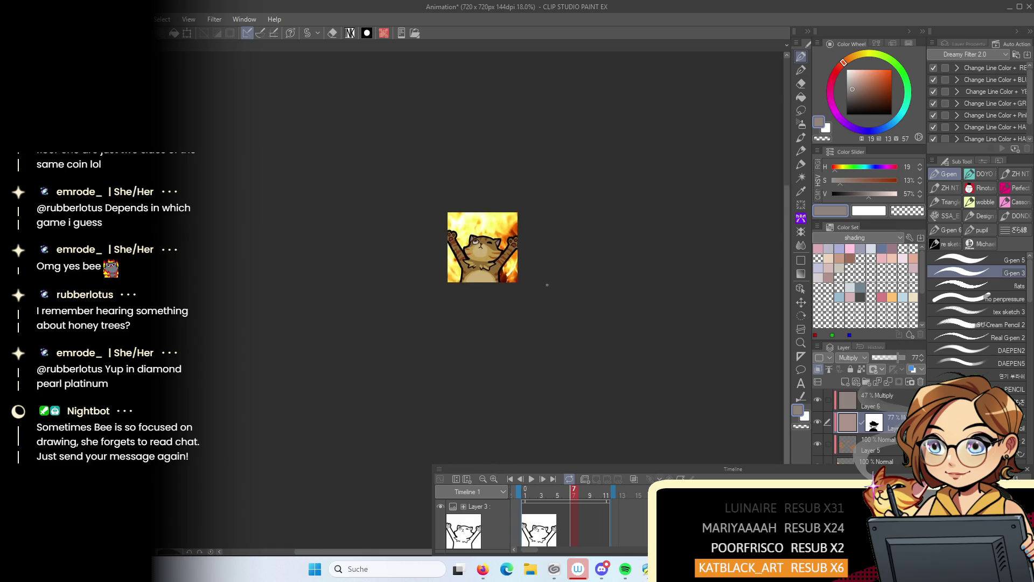
pyautogui.scroll(-1, 548, 305)
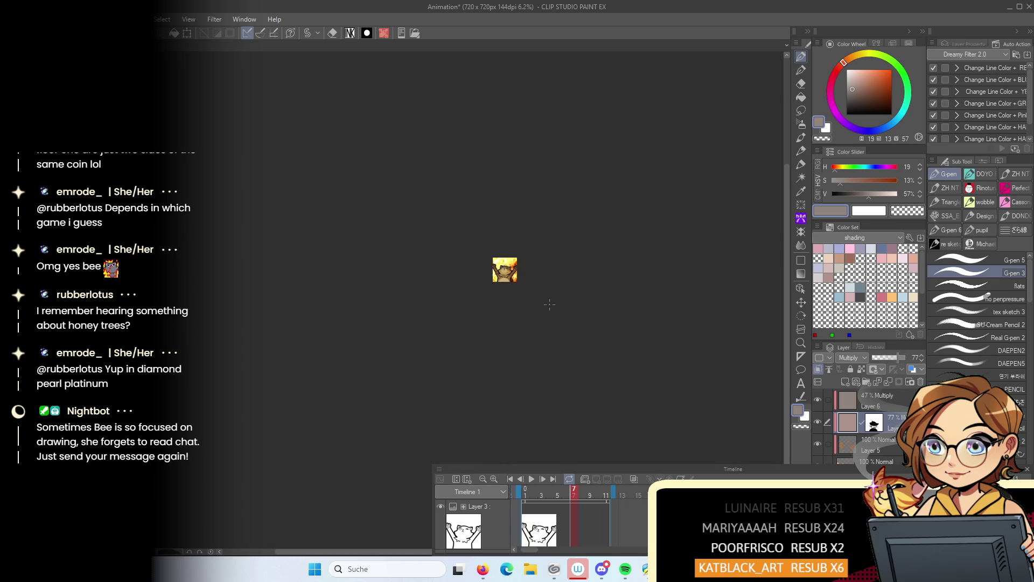
pyautogui.scroll(5, 549, 304)
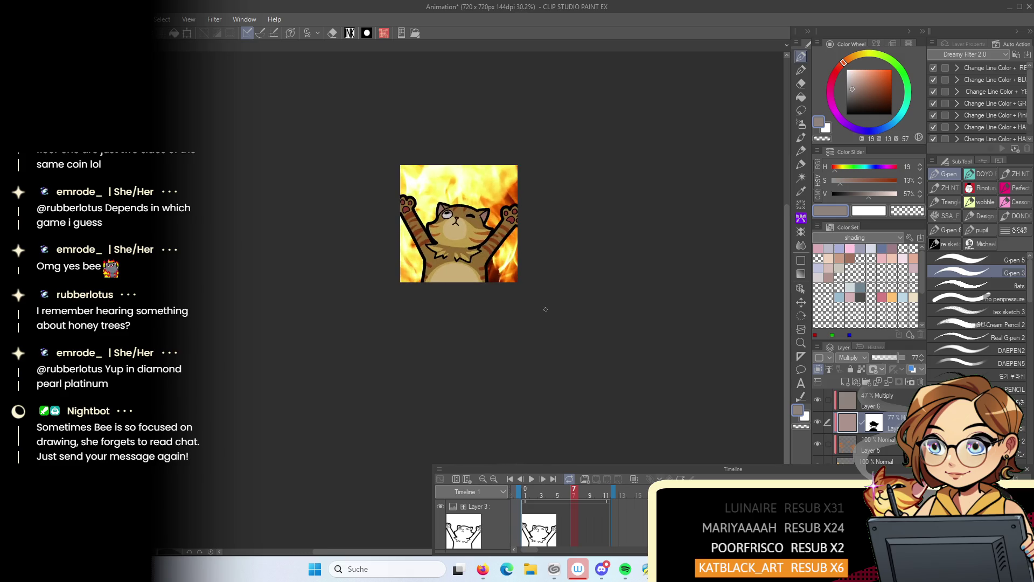
pyautogui.scroll(1, 547, 309)
pyautogui.moveTo(540, 313); pyautogui.dragTo(555, 355)
# Change the Multiply tint layer's colour to a more saturated reddish brown
pyautogui.click(873, 401)
pyautogui.click(862, 180)
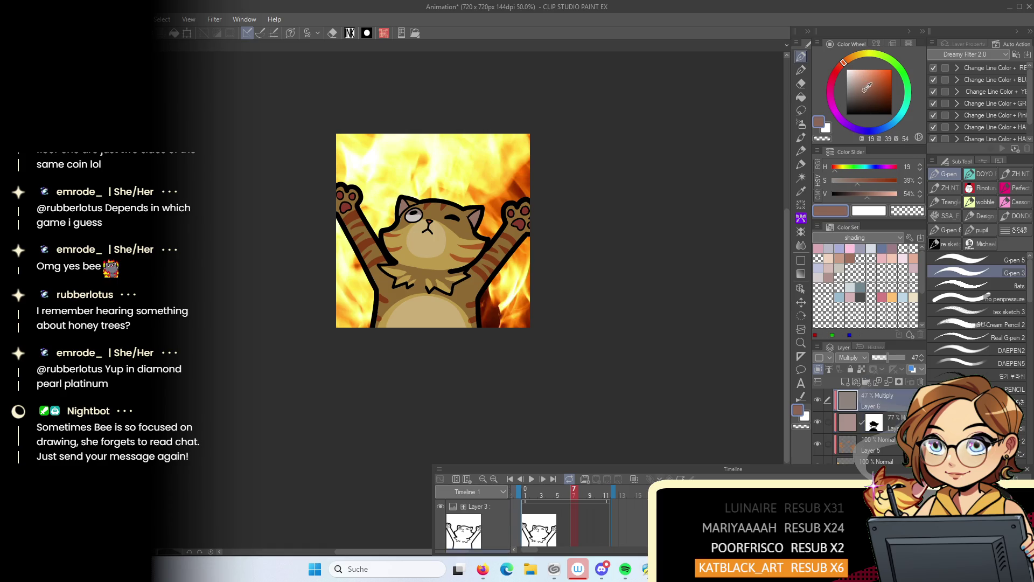
pyautogui.click(873, 90)
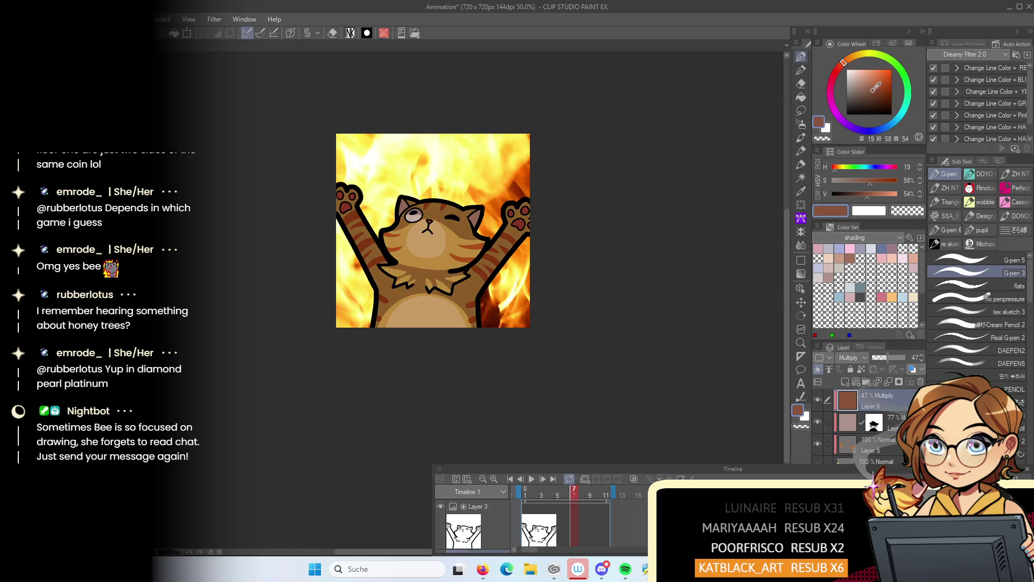
pyautogui.scroll(-4, 547, 271)
pyautogui.scroll(-2, 548, 271)
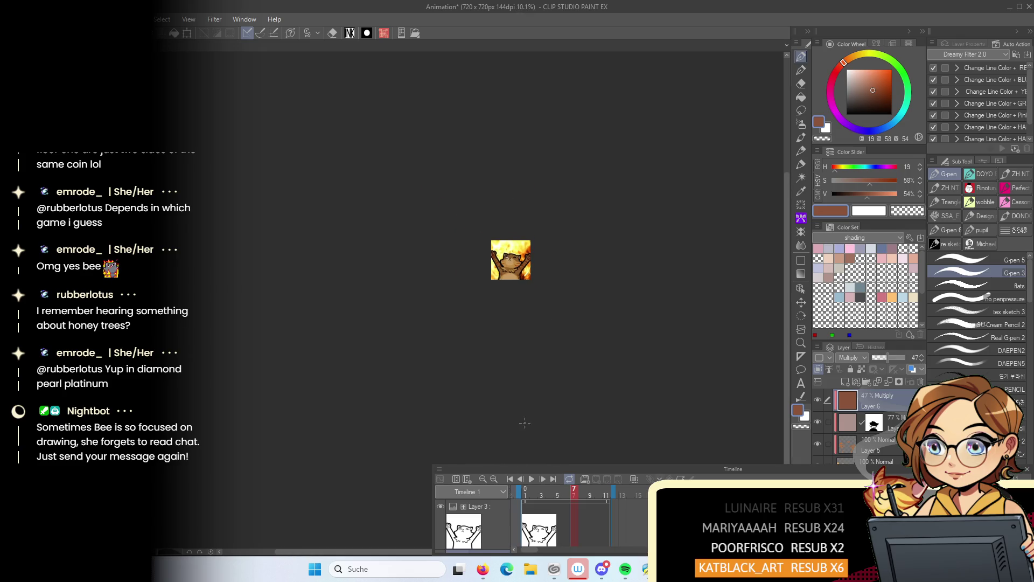
# Play the tinted animation twice to check it, recentre the emote, and open the File menu
pyautogui.click(530, 479)
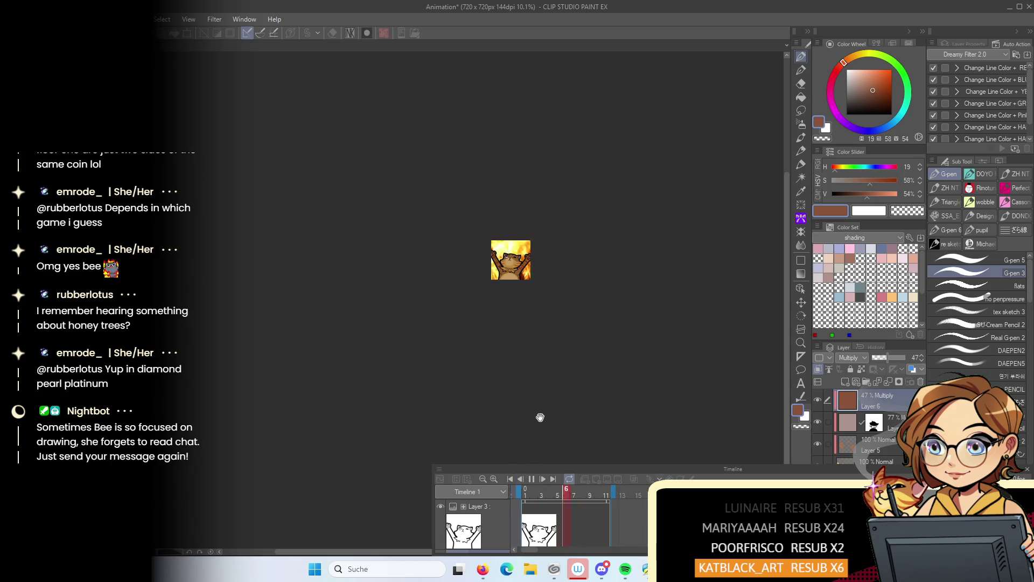
pyautogui.click(534, 479)
pyautogui.click(532, 478)
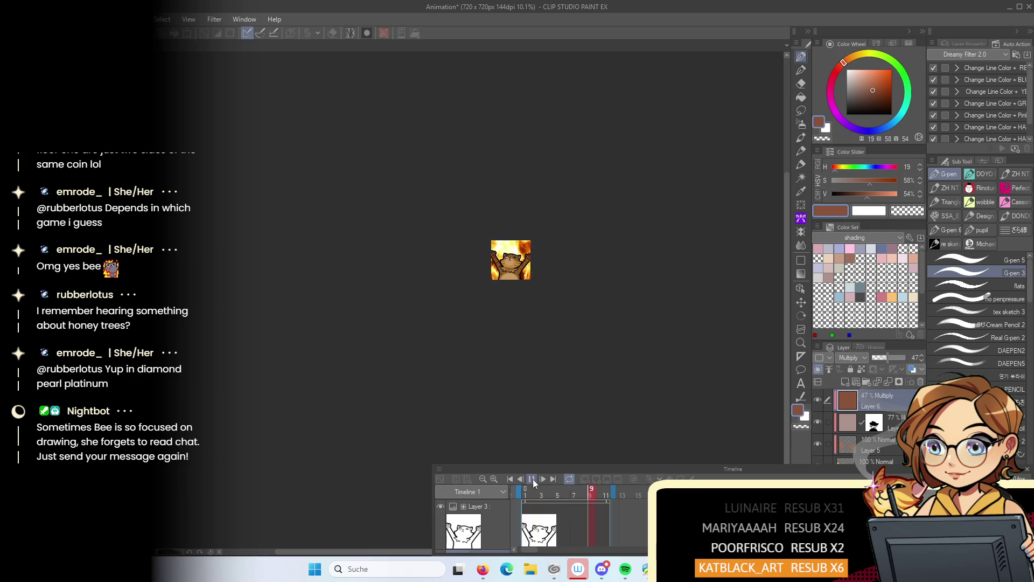
pyautogui.click(532, 478)
pyautogui.scroll(5, 533, 279)
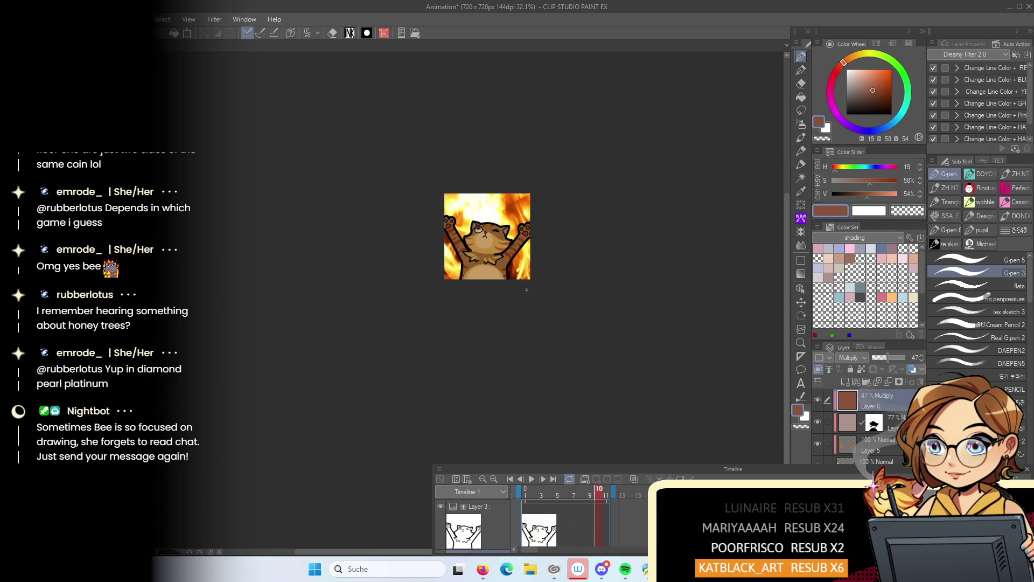
pyautogui.moveTo(467, 320); pyautogui.dragTo(419, 408)
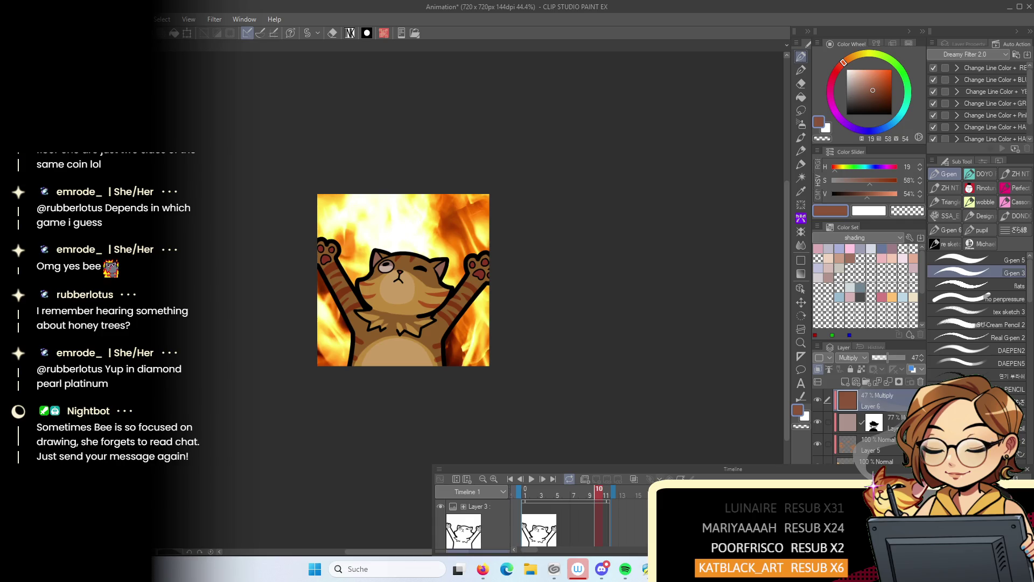
pyautogui.click(64, 19)
# Export the animation as a 560 × 560 animated GIF named 'fire'
pyautogui.moveTo(135, 170)
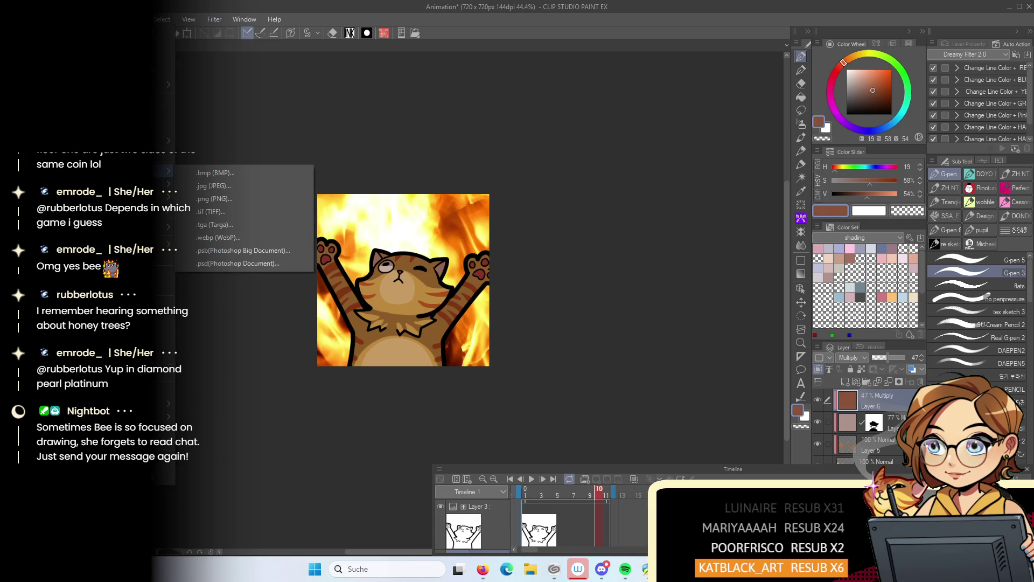
pyautogui.moveTo(135, 197)
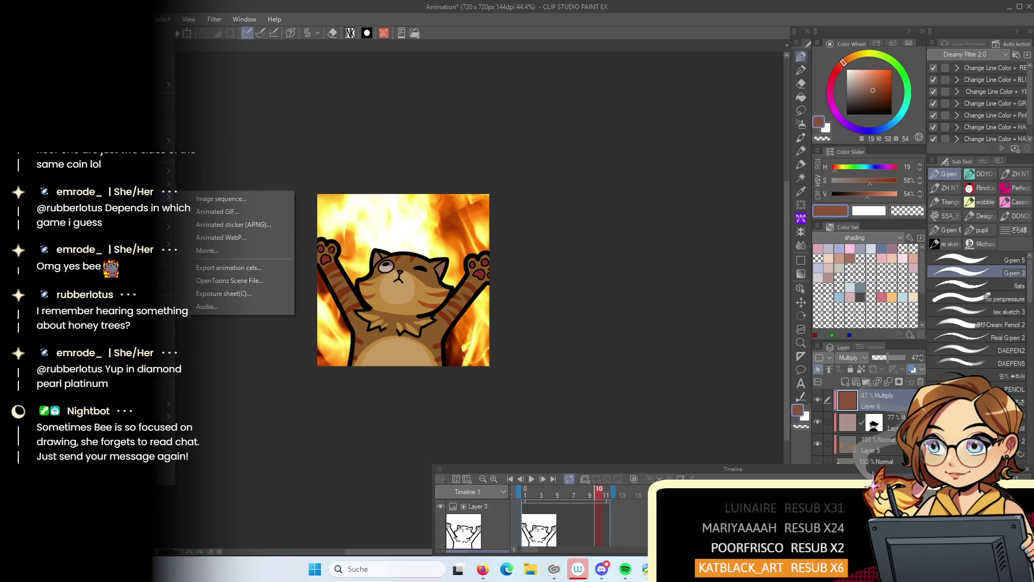
pyautogui.click(269, 212)
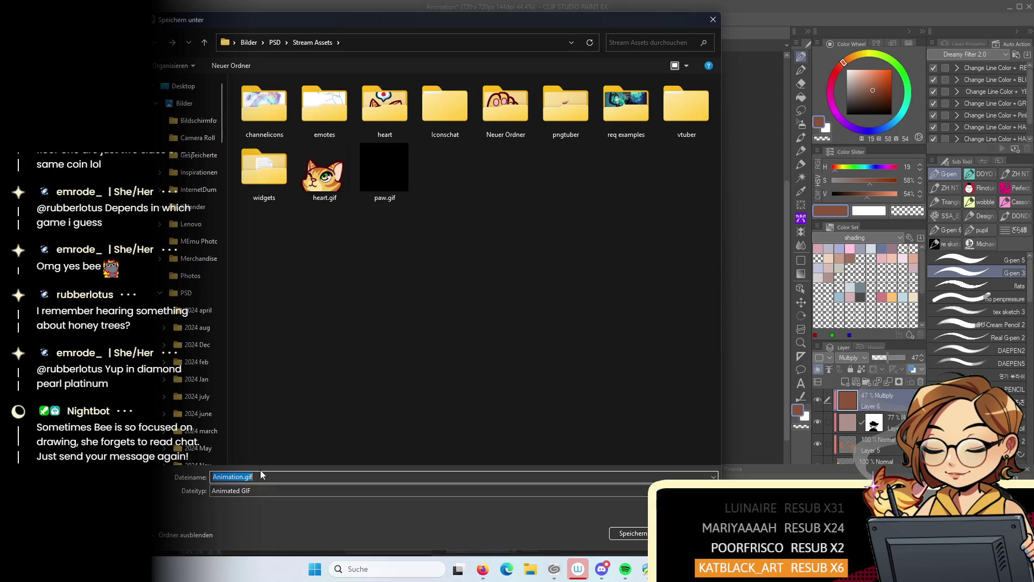
pyautogui.write('fire')
pyautogui.press('Return')
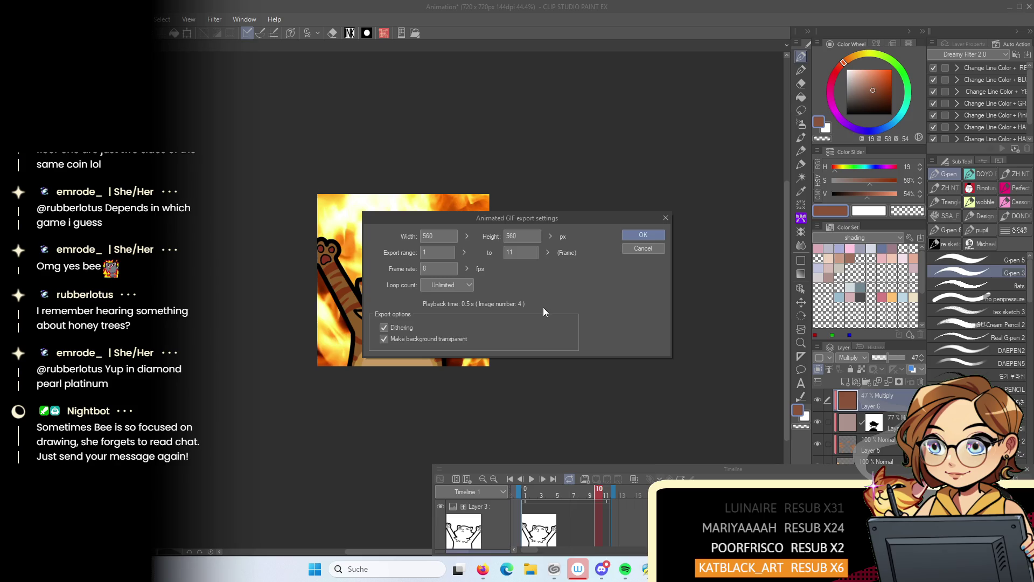
pyautogui.click(643, 235)
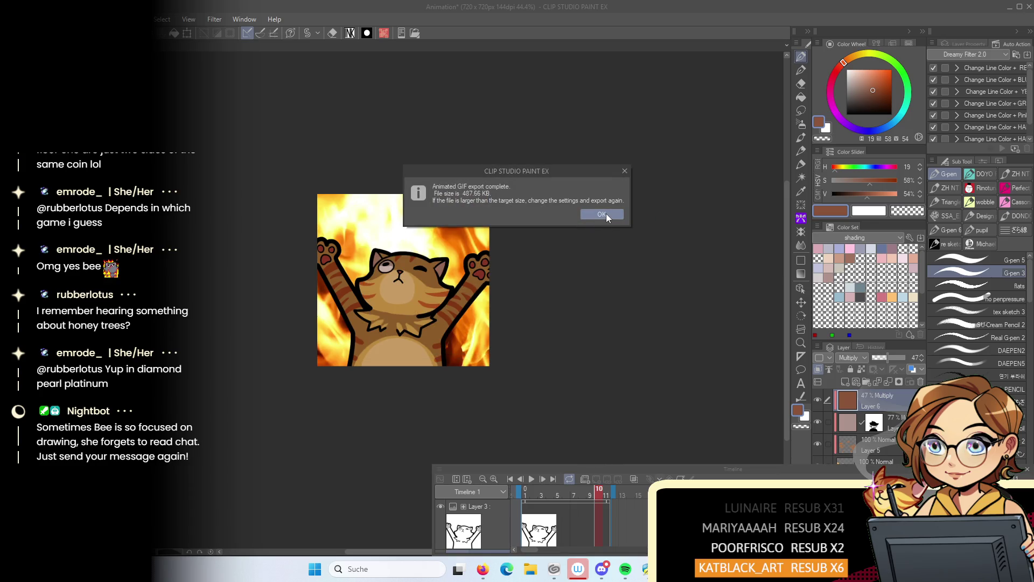
pyautogui.click(607, 215)
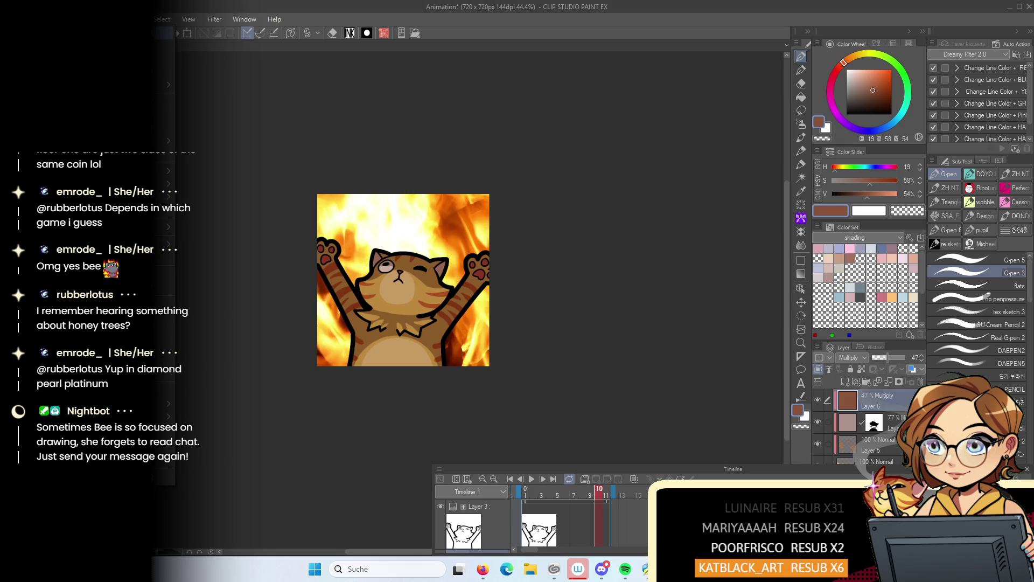
pyautogui.hotkey('ctrl', 'o')
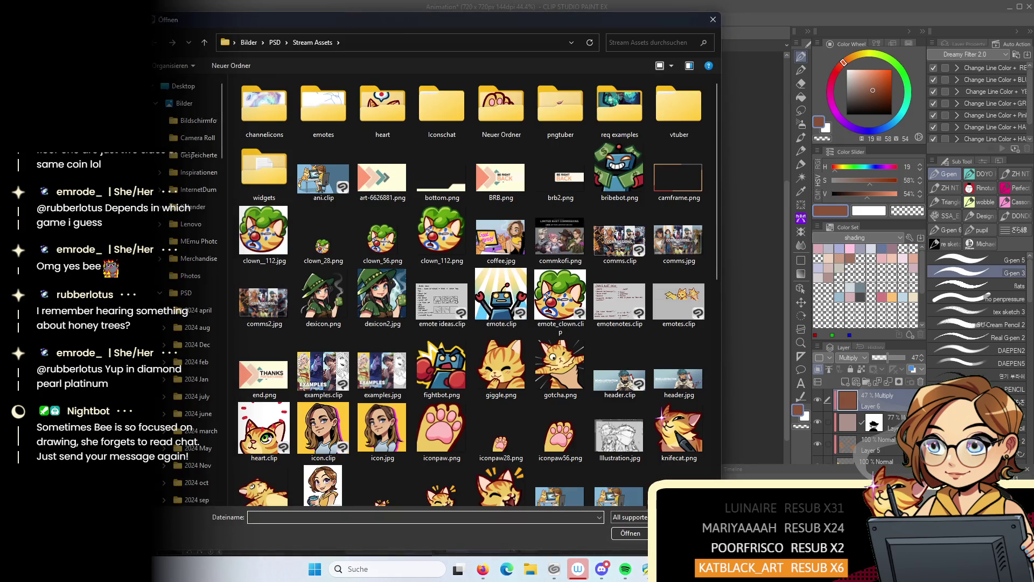
# Browse the emotes subfolder, return to Stream Assets, and open emotes.clip
pyautogui.scroll(-10, 492, 370)
pyautogui.scroll(10, 504, 373)
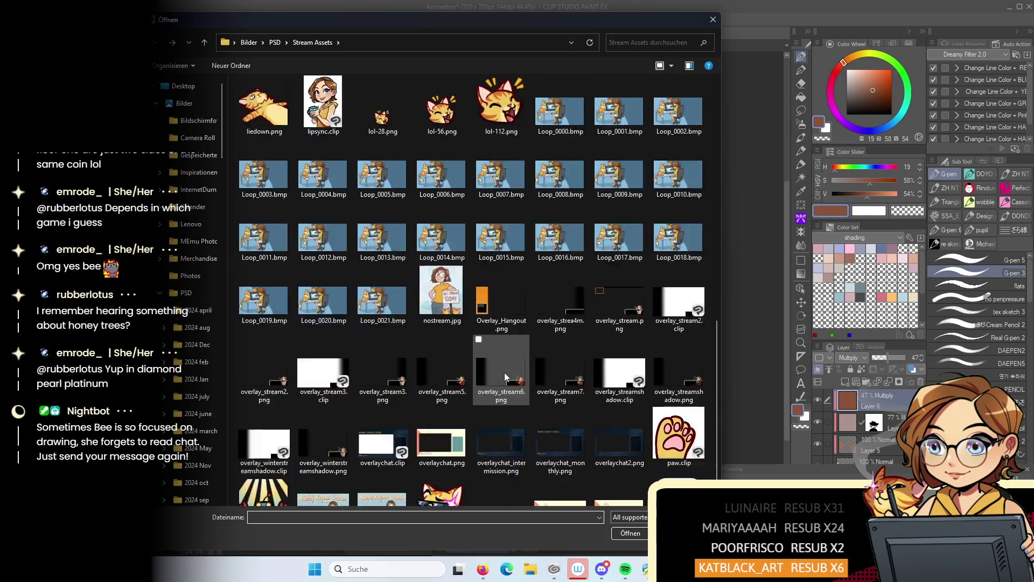
pyautogui.doubleClick(319, 128)
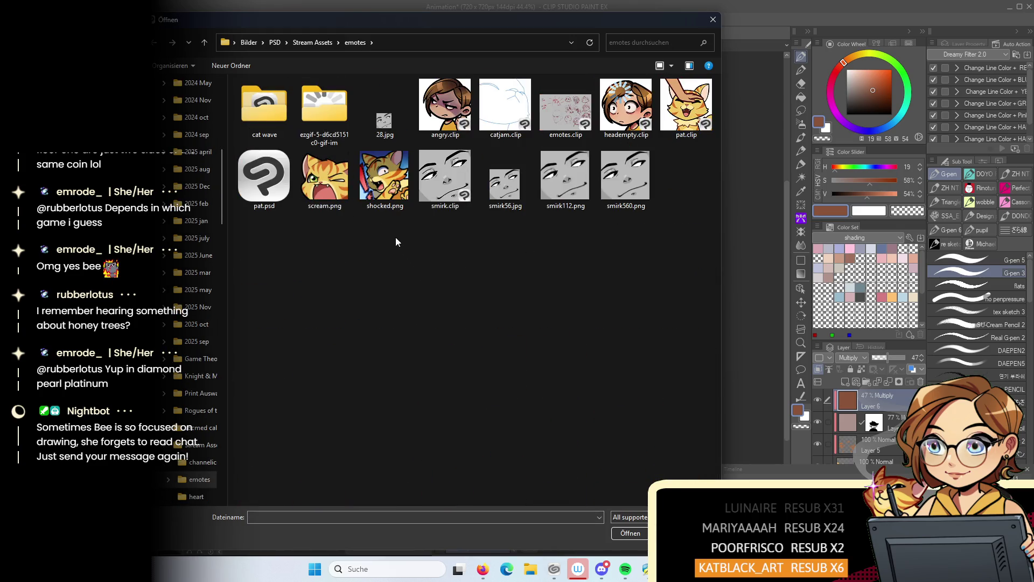
pyautogui.click(315, 43)
pyautogui.scroll(-4, 673, 286)
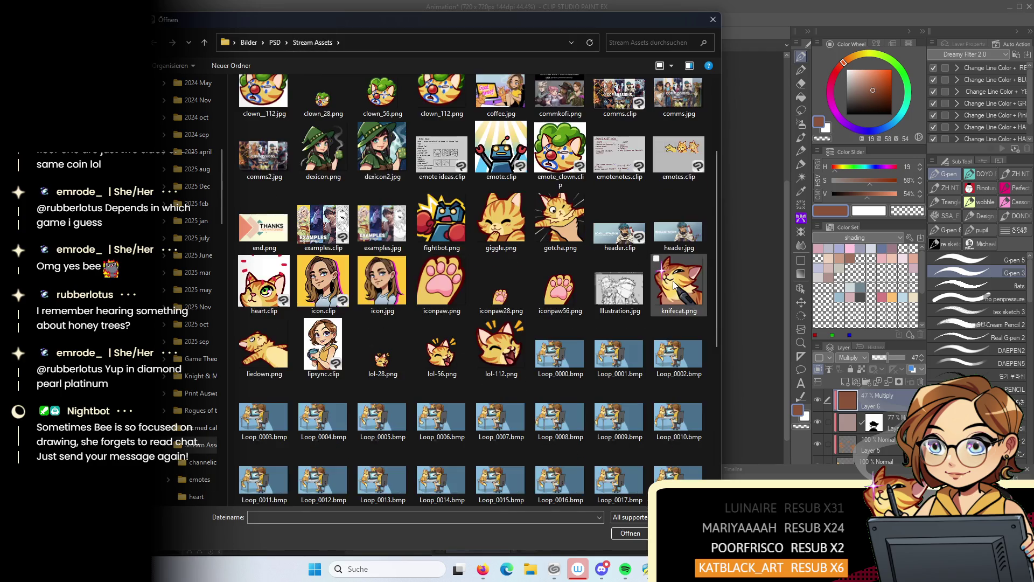
pyautogui.scroll(-6, 673, 286)
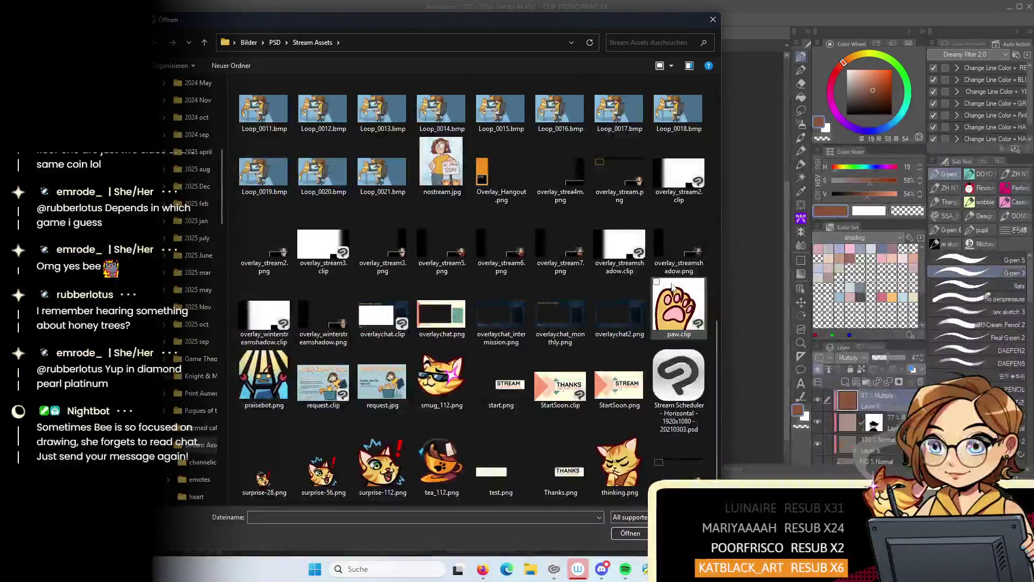
pyautogui.scroll(5, 672, 287)
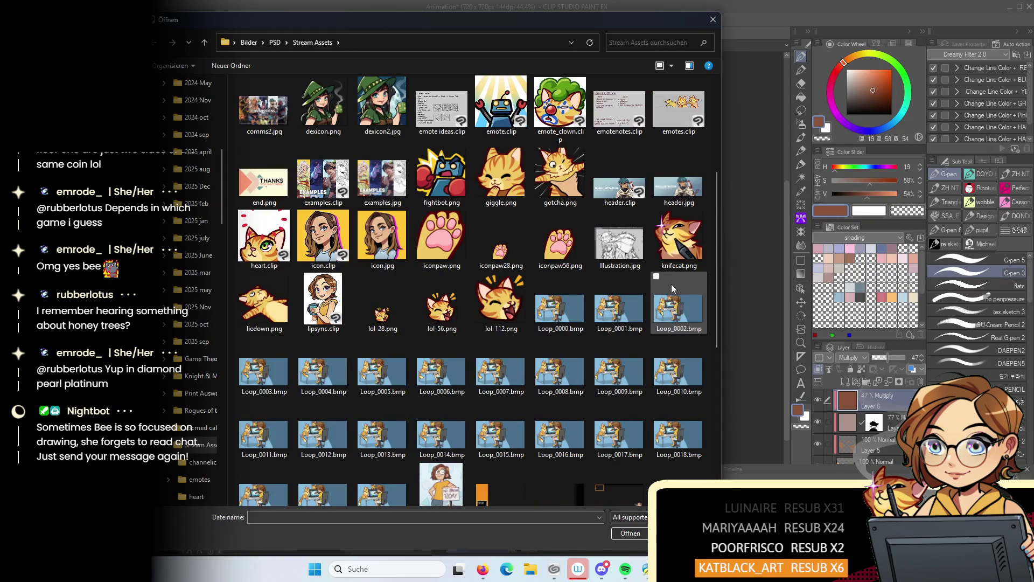
pyautogui.scroll(3, 671, 288)
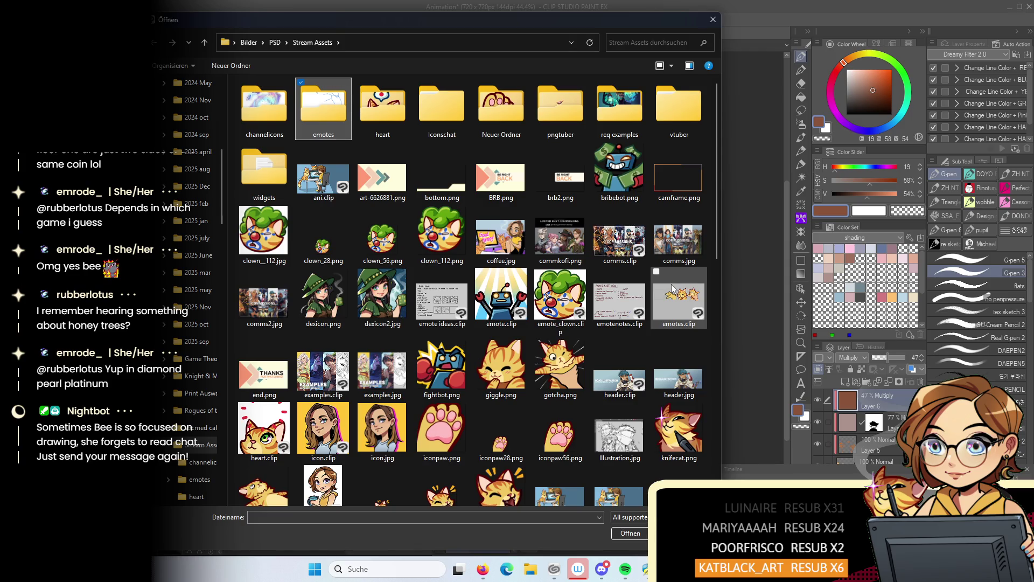
pyautogui.doubleClick(672, 290)
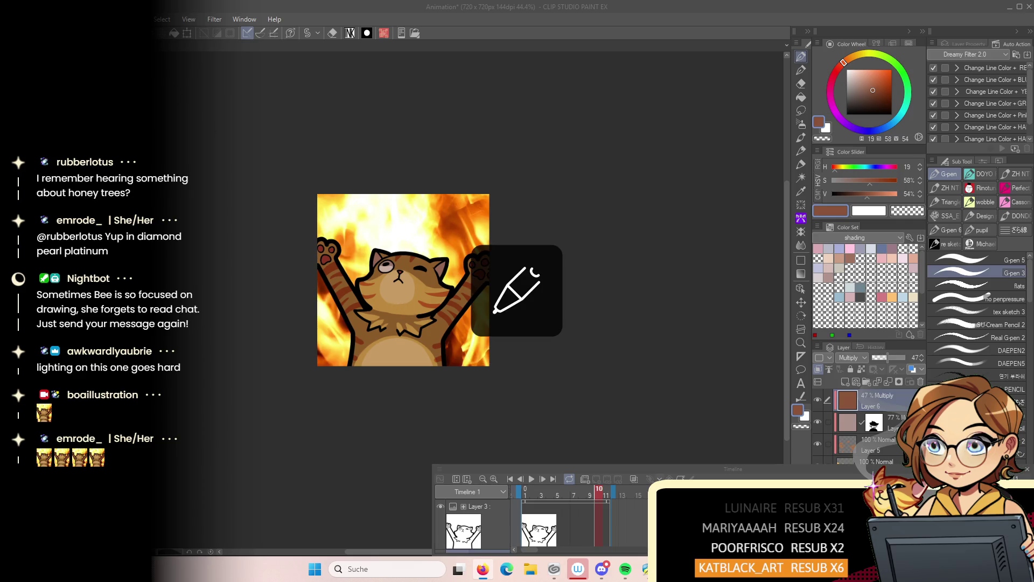
# Close the animation document, saving its changes as Animation.clip
pyautogui.hotkey('ctrl', 'w')
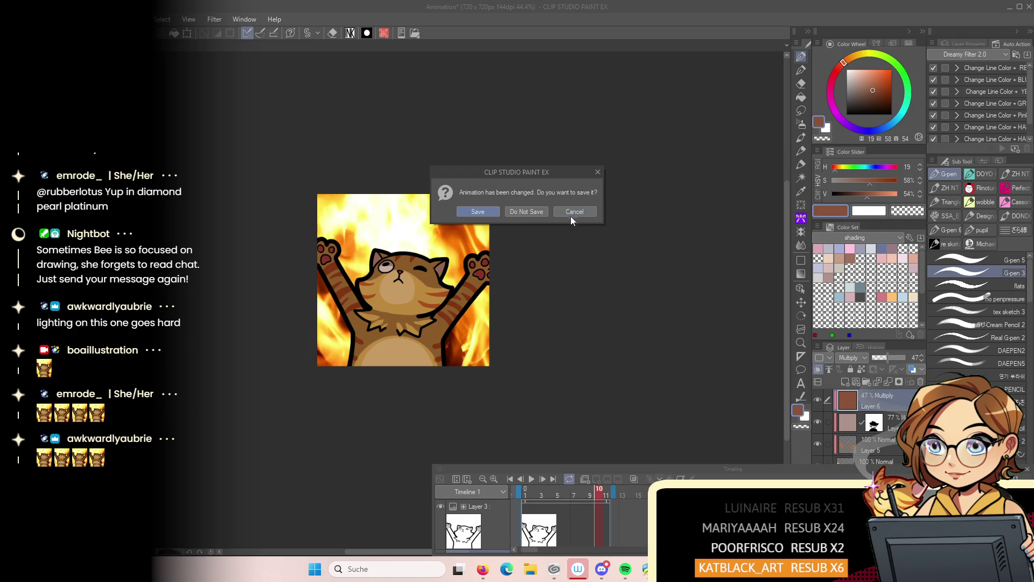
pyautogui.click(488, 212)
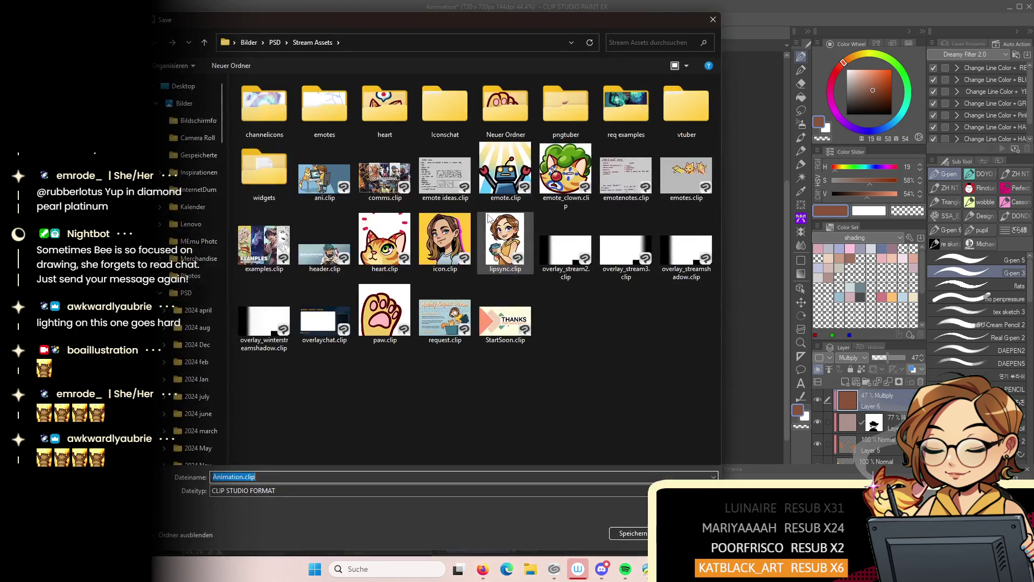
pyautogui.click(635, 533)
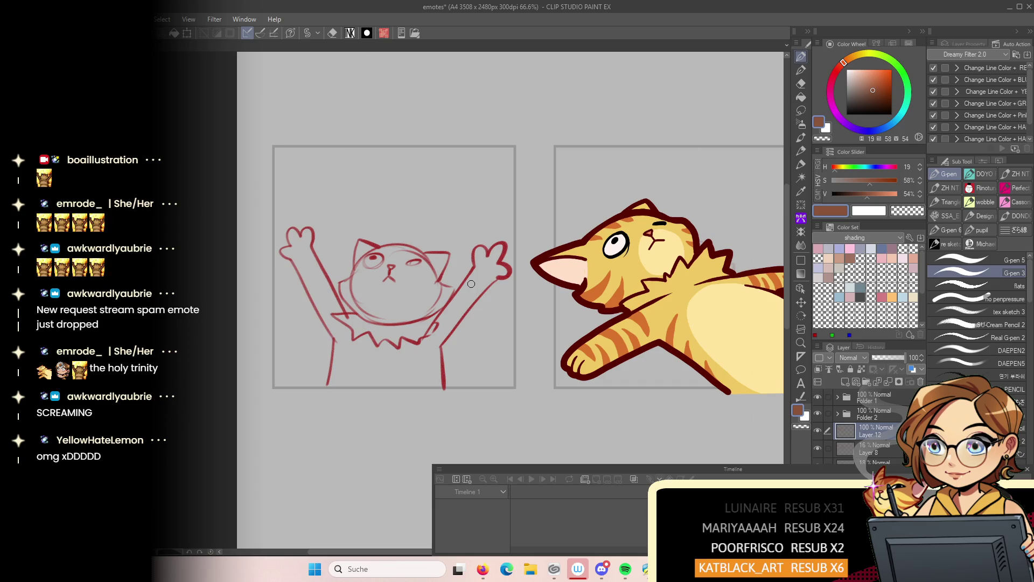
# Check all four emote panels at a wider zoom, then save emotes.clip
pyautogui.scroll(-5, 367, 265)
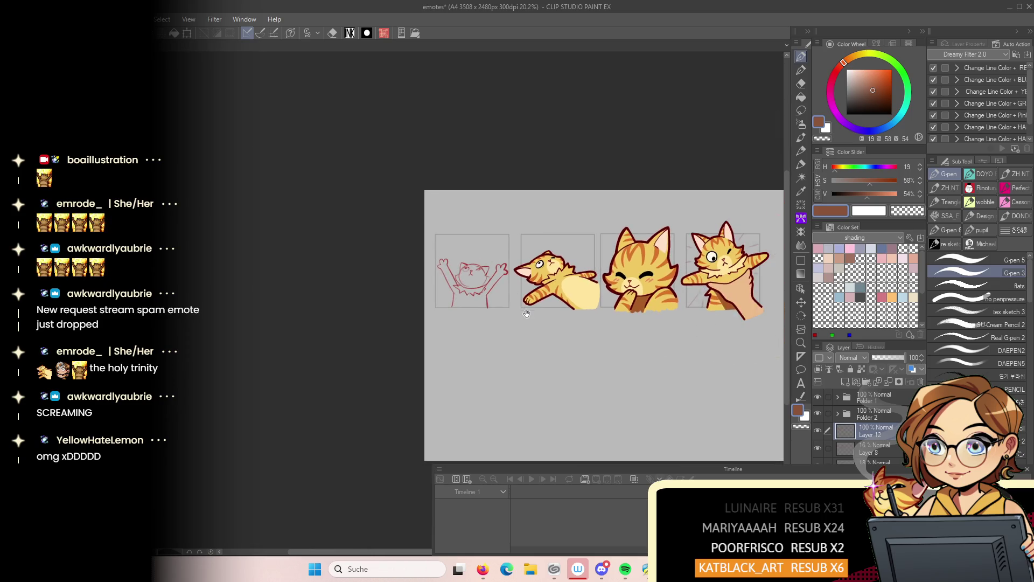
pyautogui.scroll(2, 425, 324)
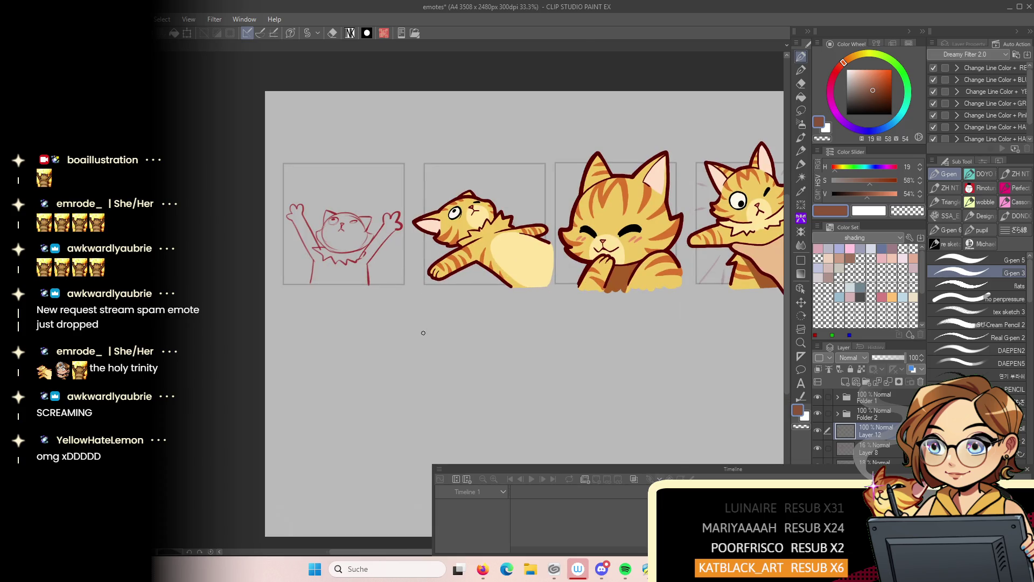
pyautogui.hotkey('ctrl', 's')
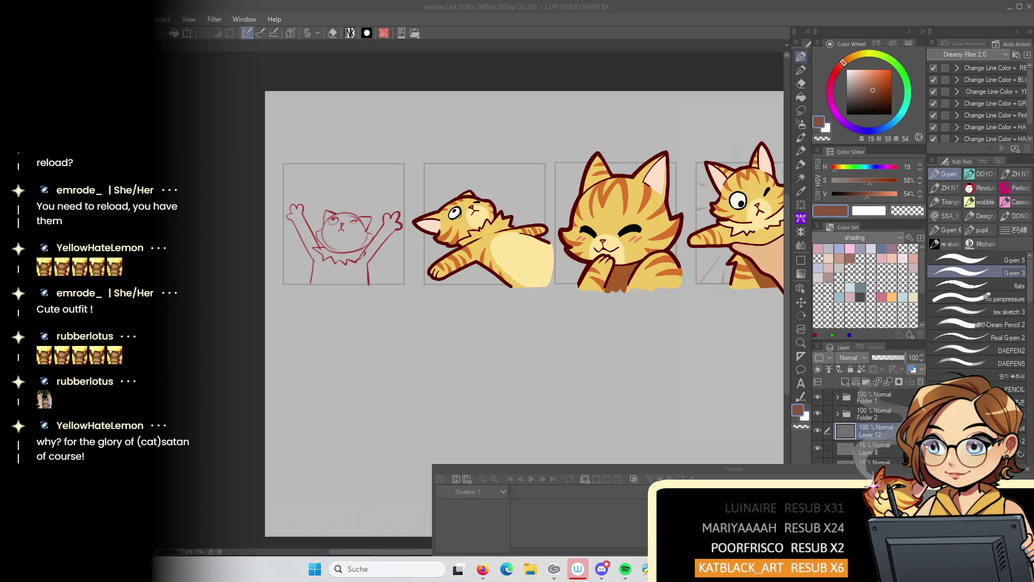
pyautogui.click(606, 308)
pyautogui.moveTo(606, 308); pyautogui.dragTo(495, 311)
pyautogui.moveTo(457, 361)
pyautogui.mouseDown()
pyautogui.moveTo(435, 346)
pyautogui.moveTo(485, 323)
pyautogui.moveTo(486, 340)
pyautogui.mouseUp()
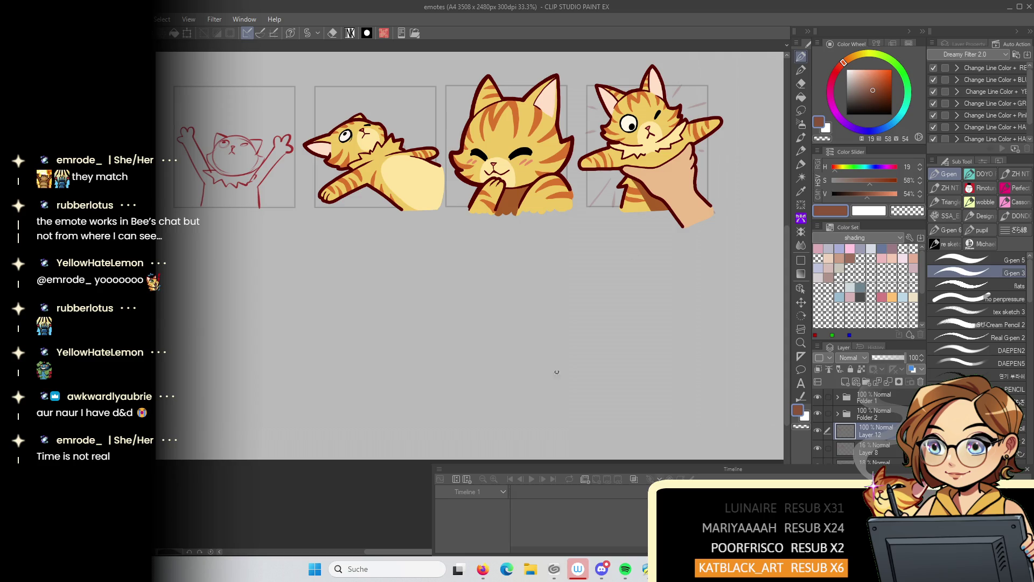
pyautogui.click(600, 576)
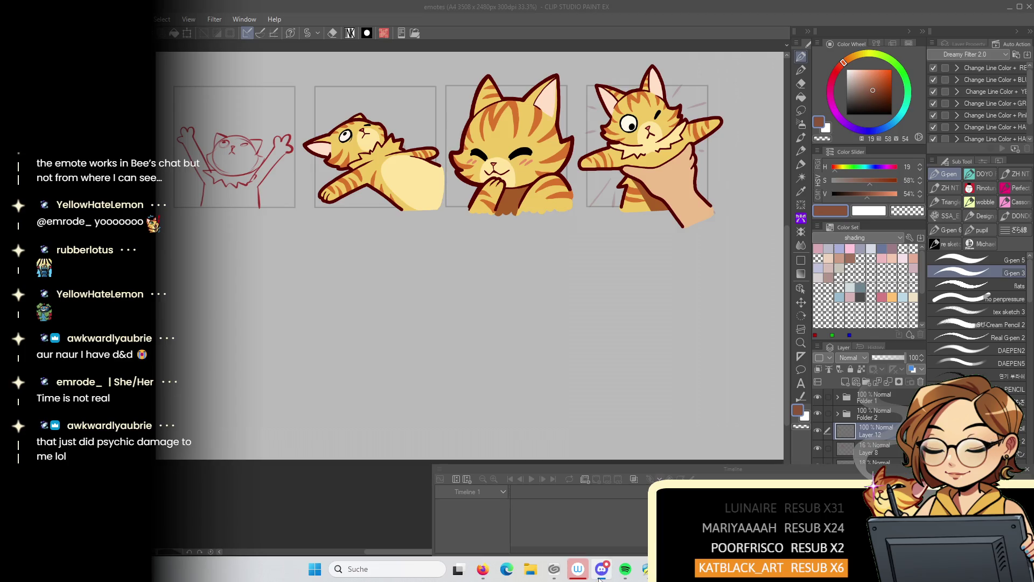
pyautogui.middleClick(525, 327)
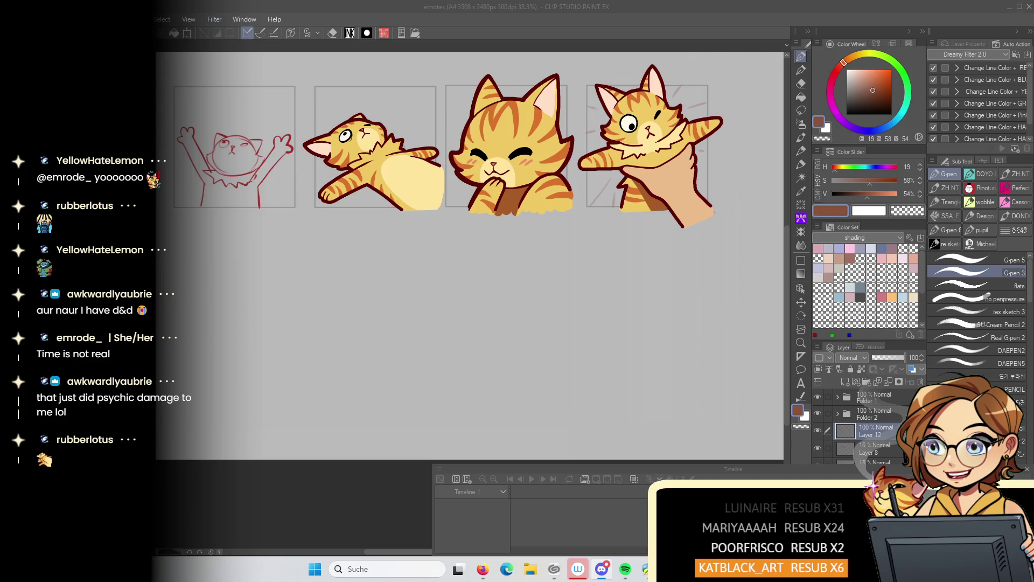